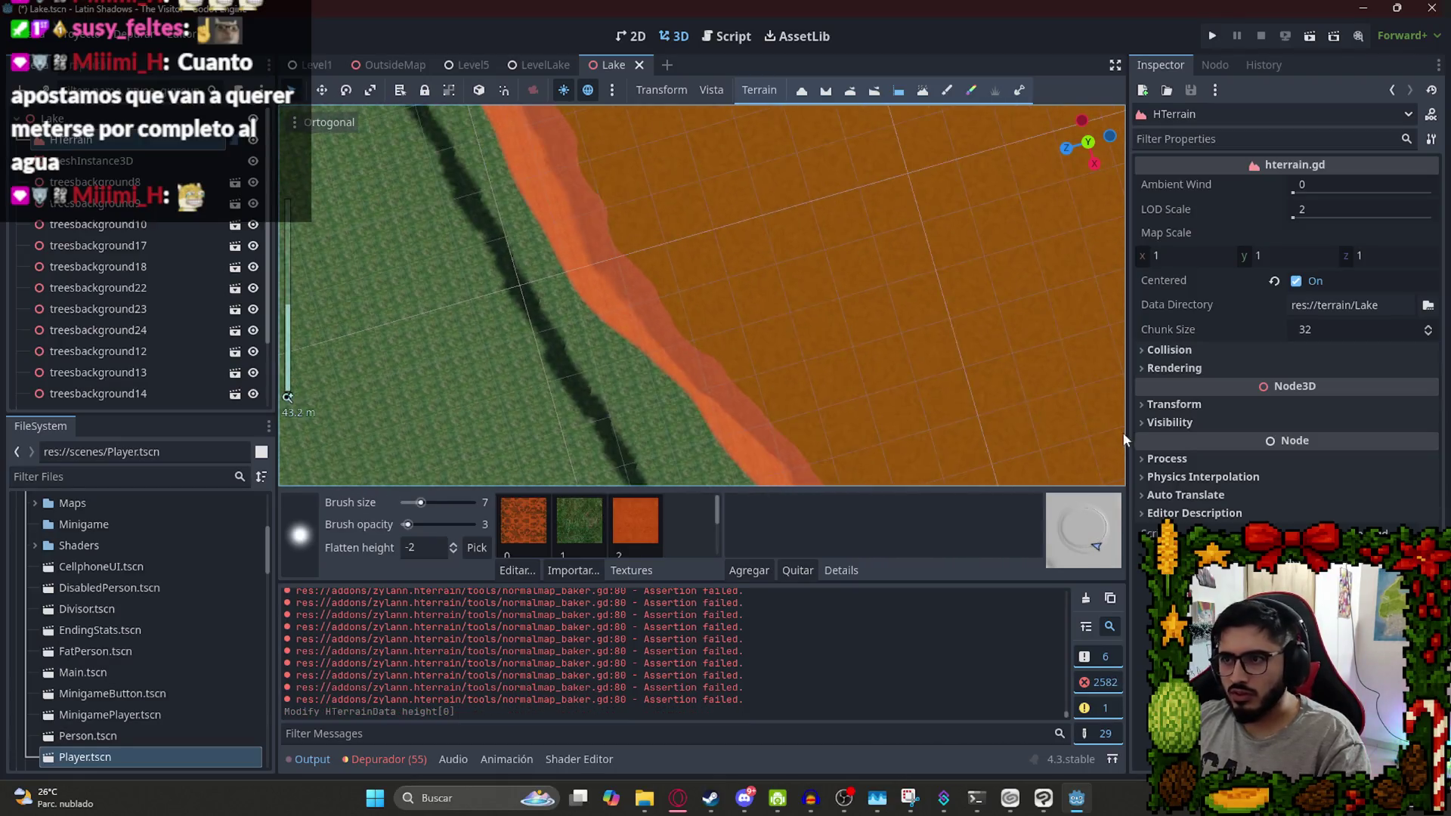
# Flatten three more stretches of the lake shore and orange bank to height -2
pyautogui.moveTo(662, 435)
pyautogui.mouseDown()
pyautogui.moveTo(587, 333)
pyautogui.moveTo(924, 371)
pyautogui.moveTo(579, 349)
pyautogui.moveTo(813, 360)
pyautogui.moveTo(948, 326)
pyautogui.moveTo(764, 366)
pyautogui.moveTo(1024, 298)
pyautogui.moveTo(1005, 321)
pyautogui.moveTo(701, 378)
pyautogui.mouseUp()
pyautogui.scroll(2, 726, 378)
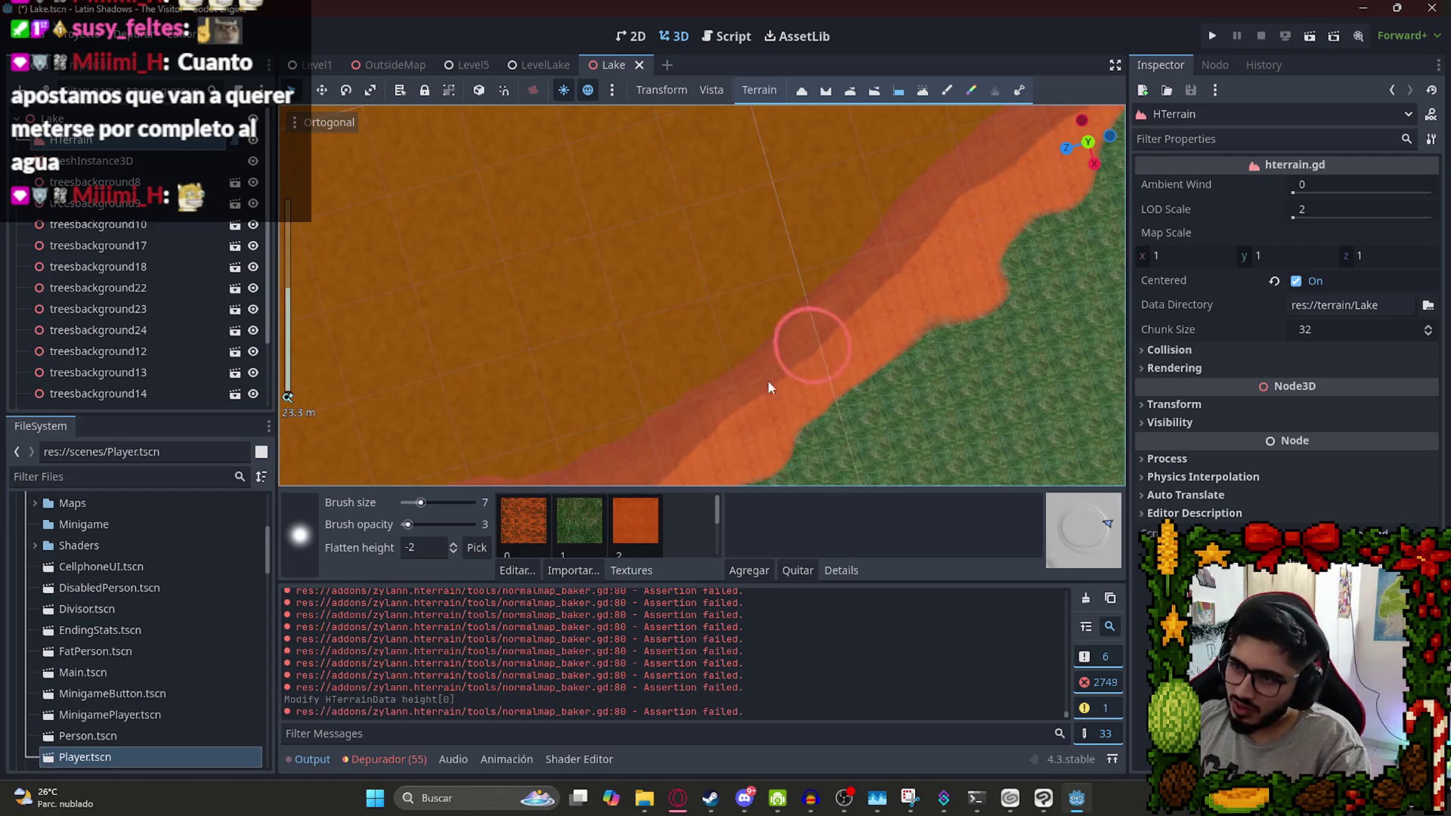
pyautogui.moveTo(796, 347)
pyautogui.mouseDown()
pyautogui.moveTo(765, 340)
pyautogui.moveTo(785, 324)
pyautogui.mouseUp()
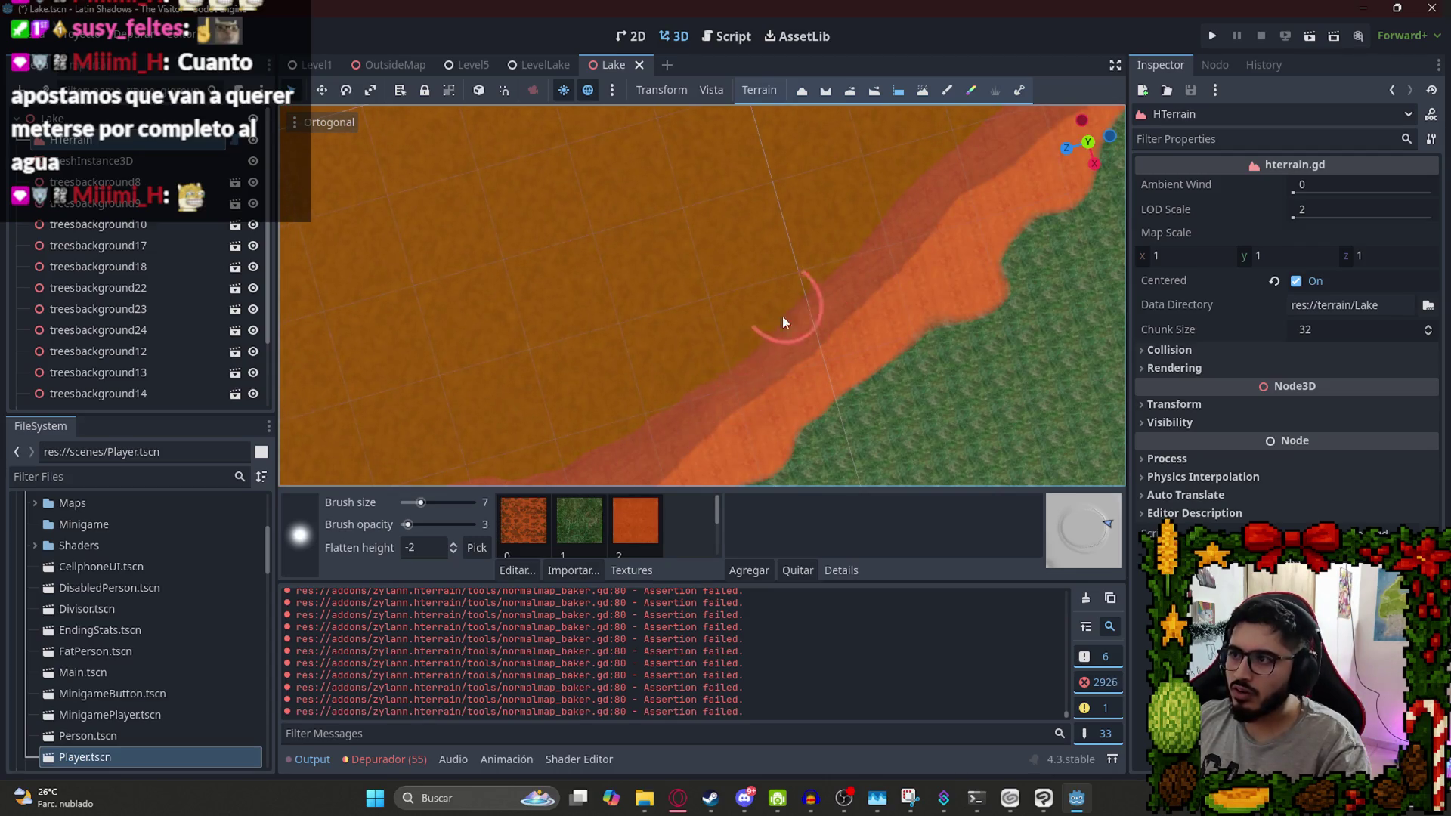
pyautogui.scroll(-5, 784, 324)
pyautogui.moveTo(887, 237)
pyautogui.mouseDown()
pyautogui.moveTo(760, 442)
pyautogui.moveTo(803, 415)
pyautogui.mouseUp()
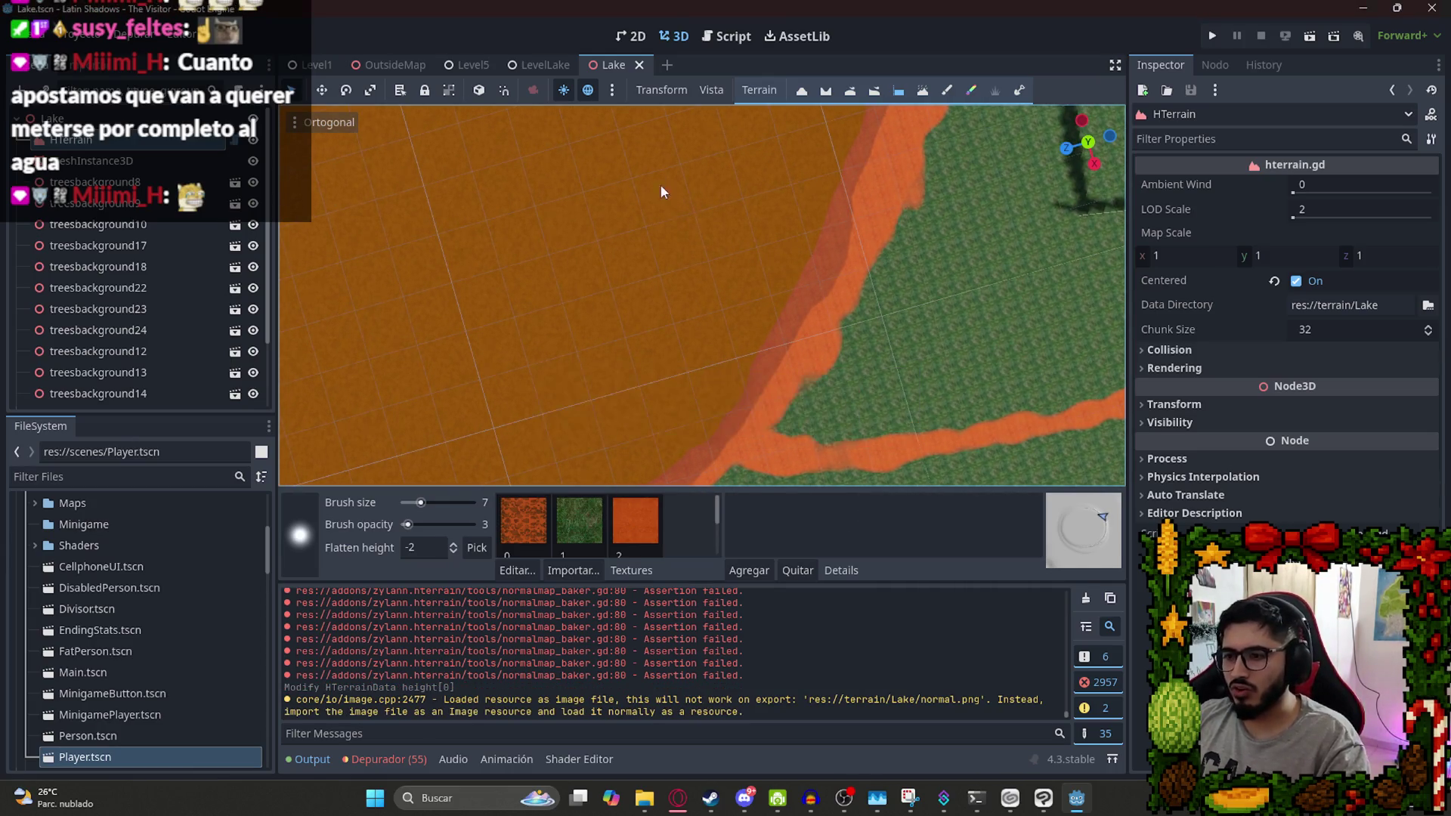
# Filter the FileSystem for 'lake', open Lake.tscn and save it
pyautogui.click(640, 70)
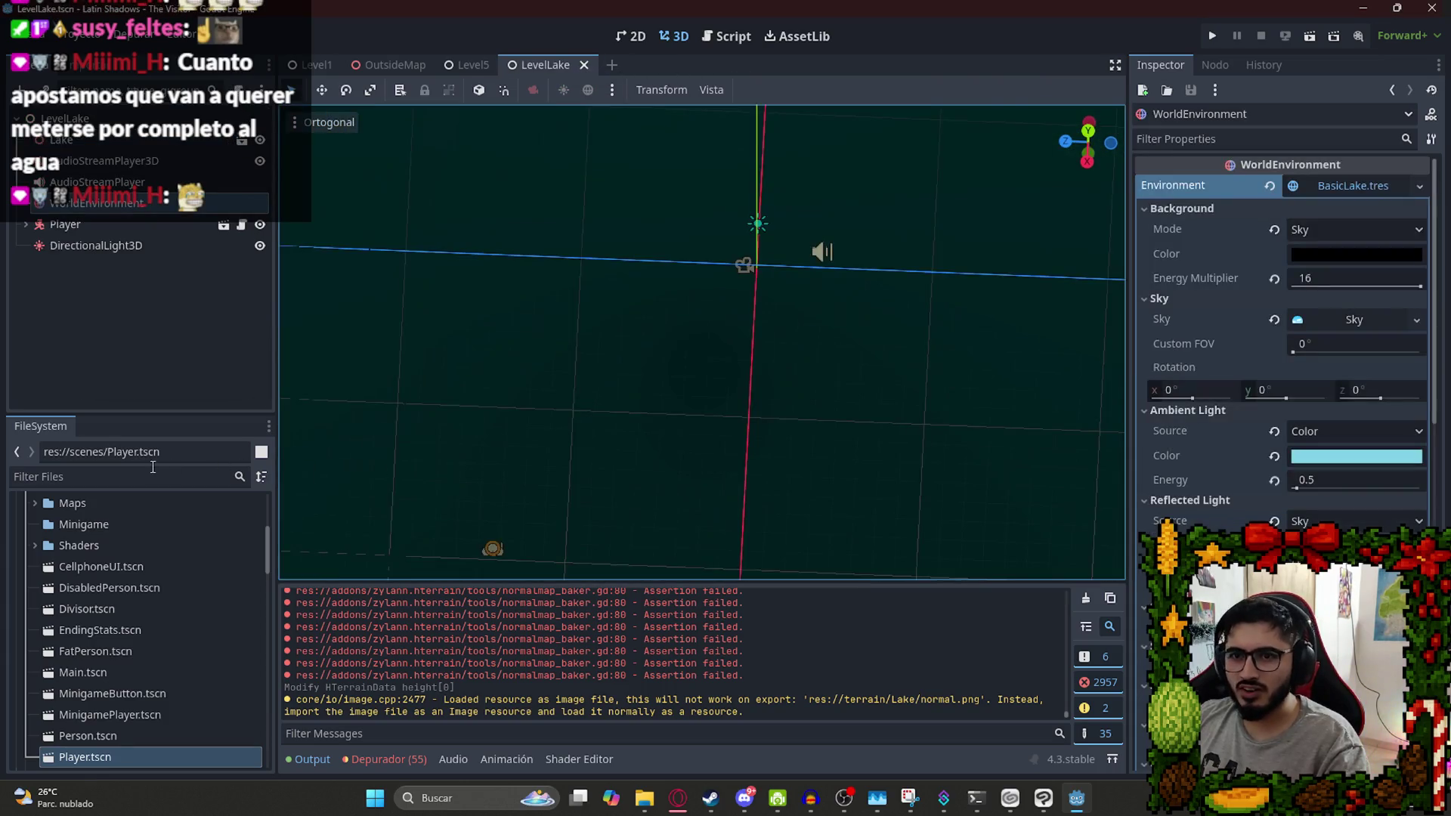
pyautogui.click(164, 470)
pyautogui.write('lake')
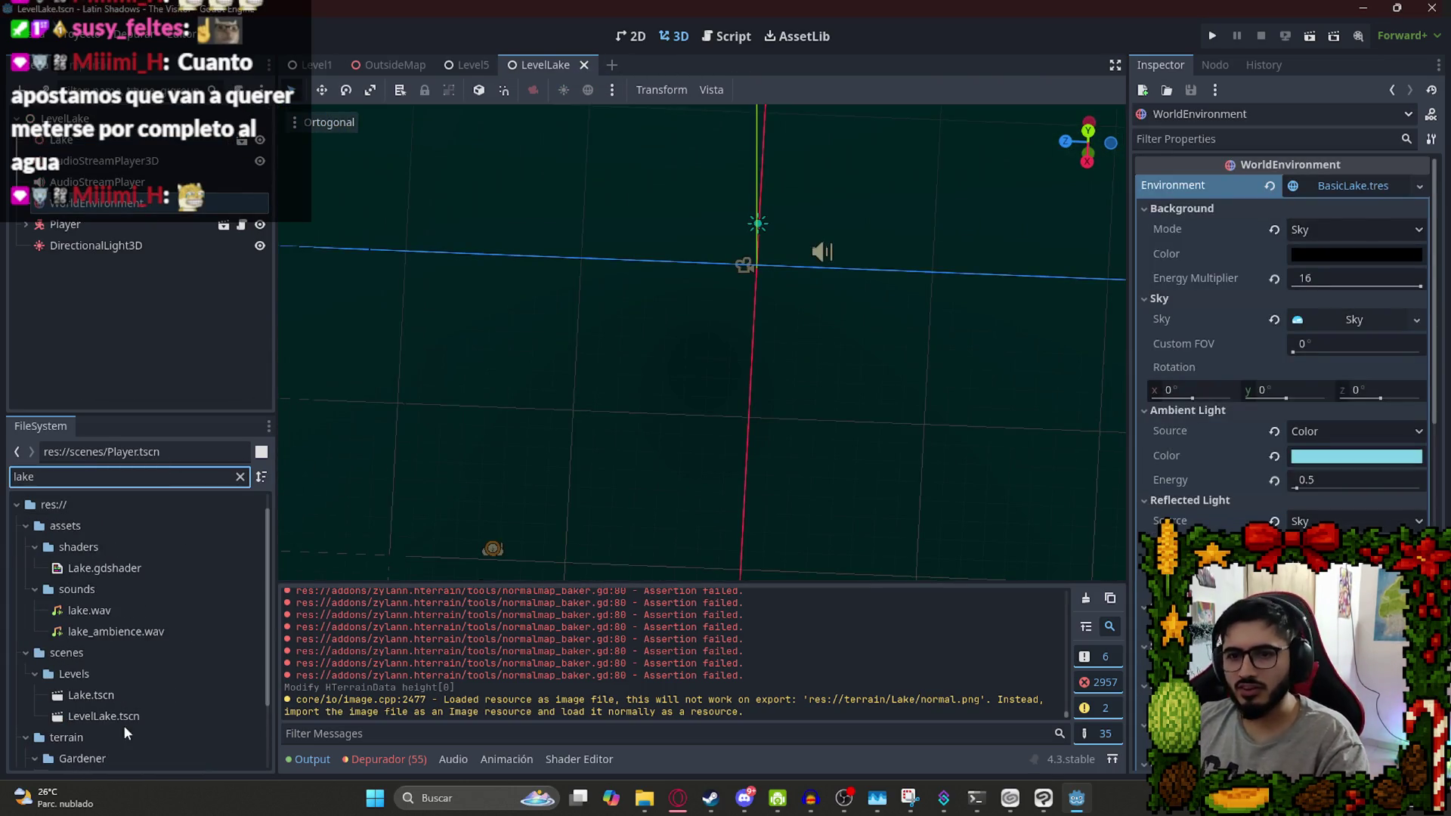
pyautogui.doubleClick(98, 695)
pyautogui.hotkey('ctrl', 's')
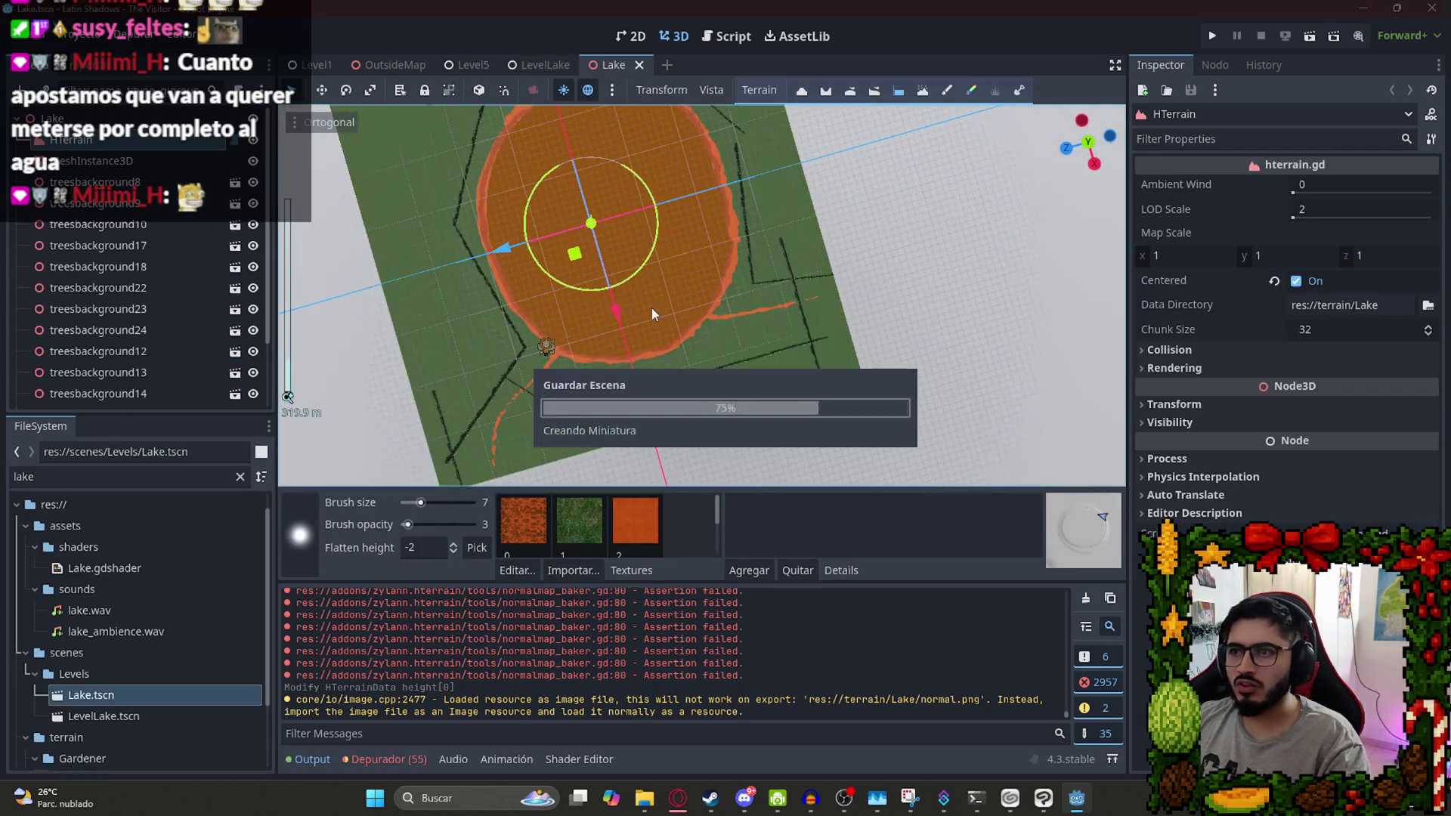
# Save the LevelLake scene and run it with Reproducir Esta Escena
pyautogui.click(570, 64)
pyautogui.hotkey('ctrl', 's')
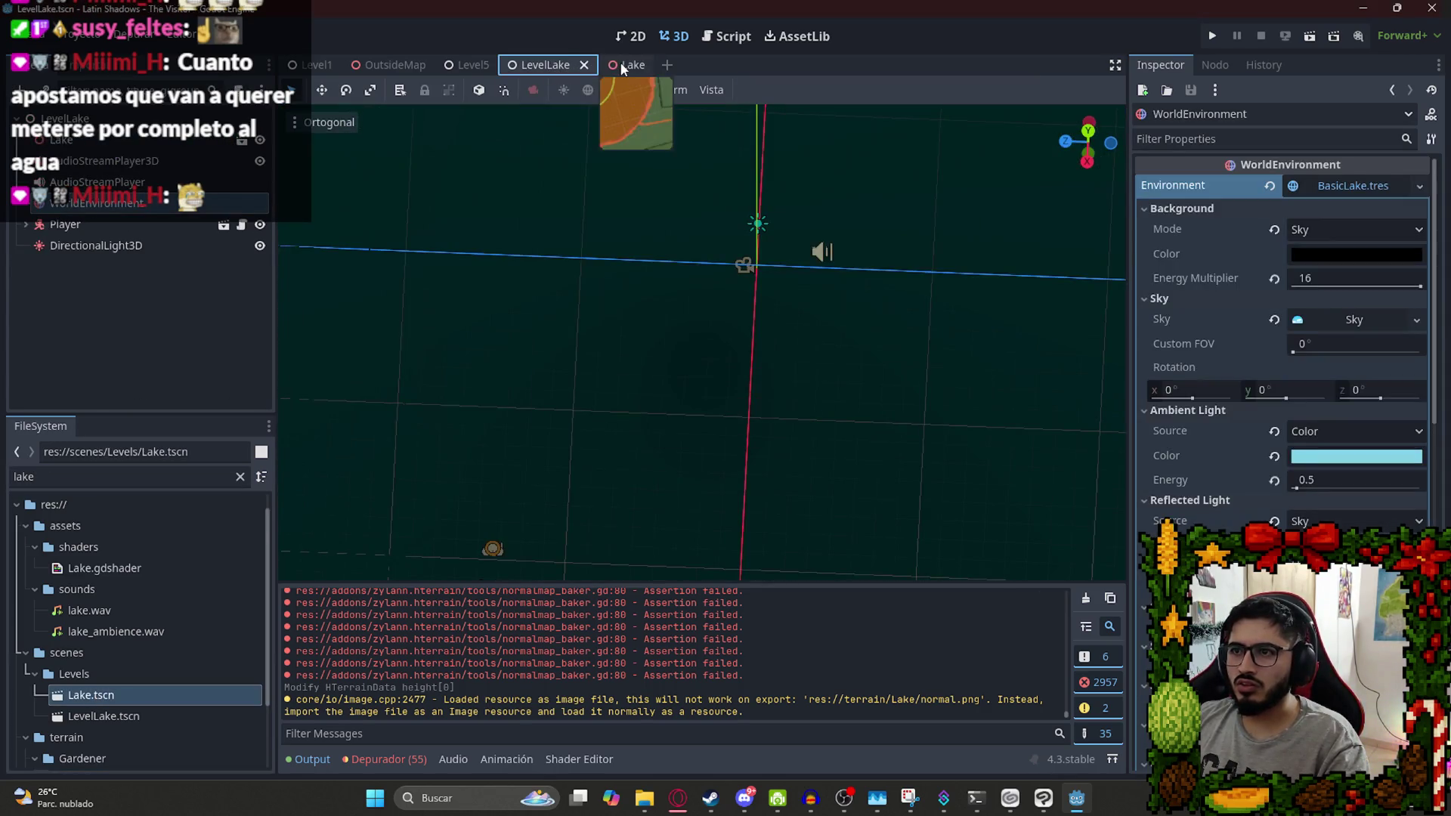
pyautogui.click(622, 64)
pyautogui.click(538, 62)
pyautogui.rightClick(539, 63)
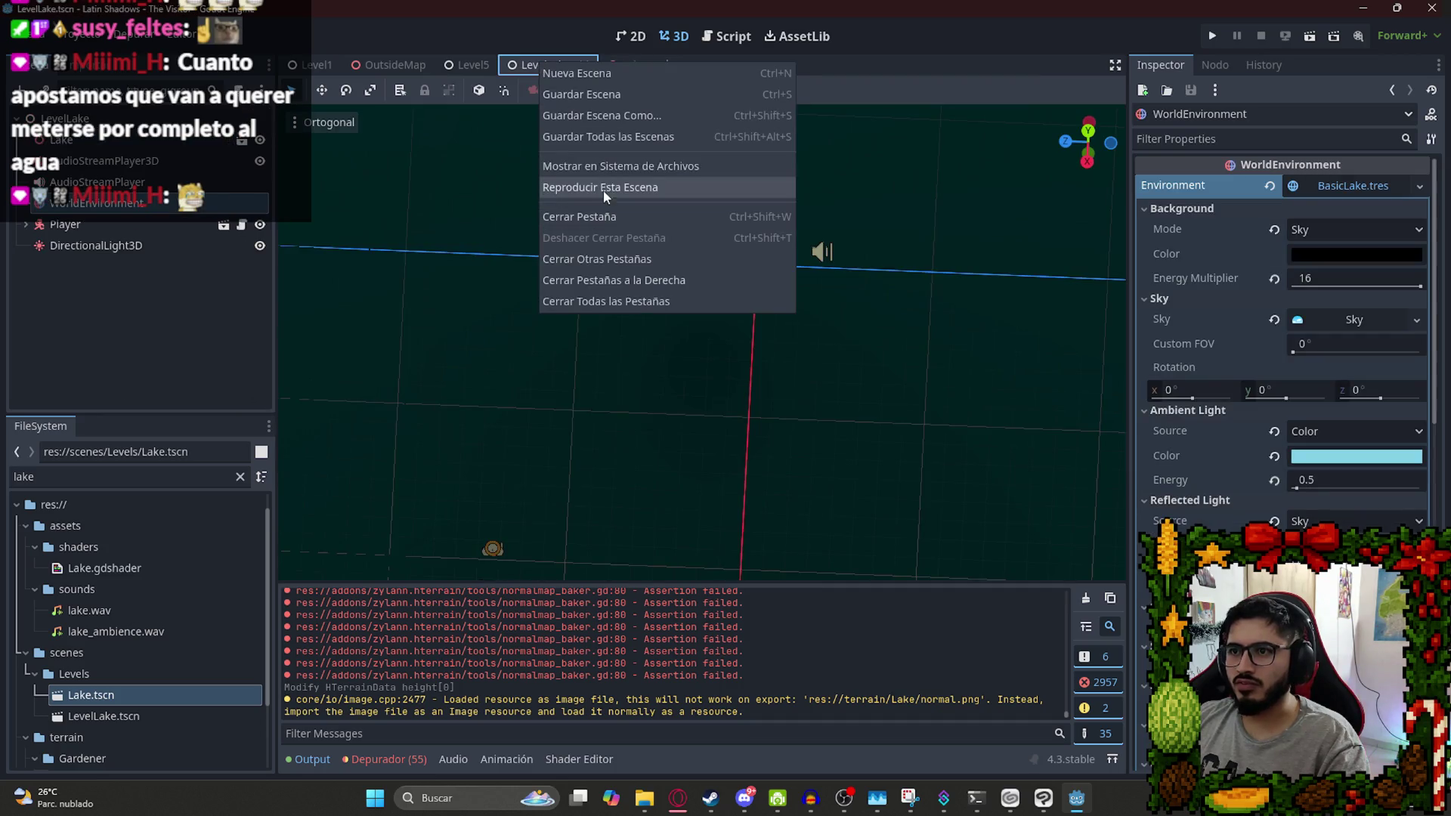
pyautogui.click(603, 189)
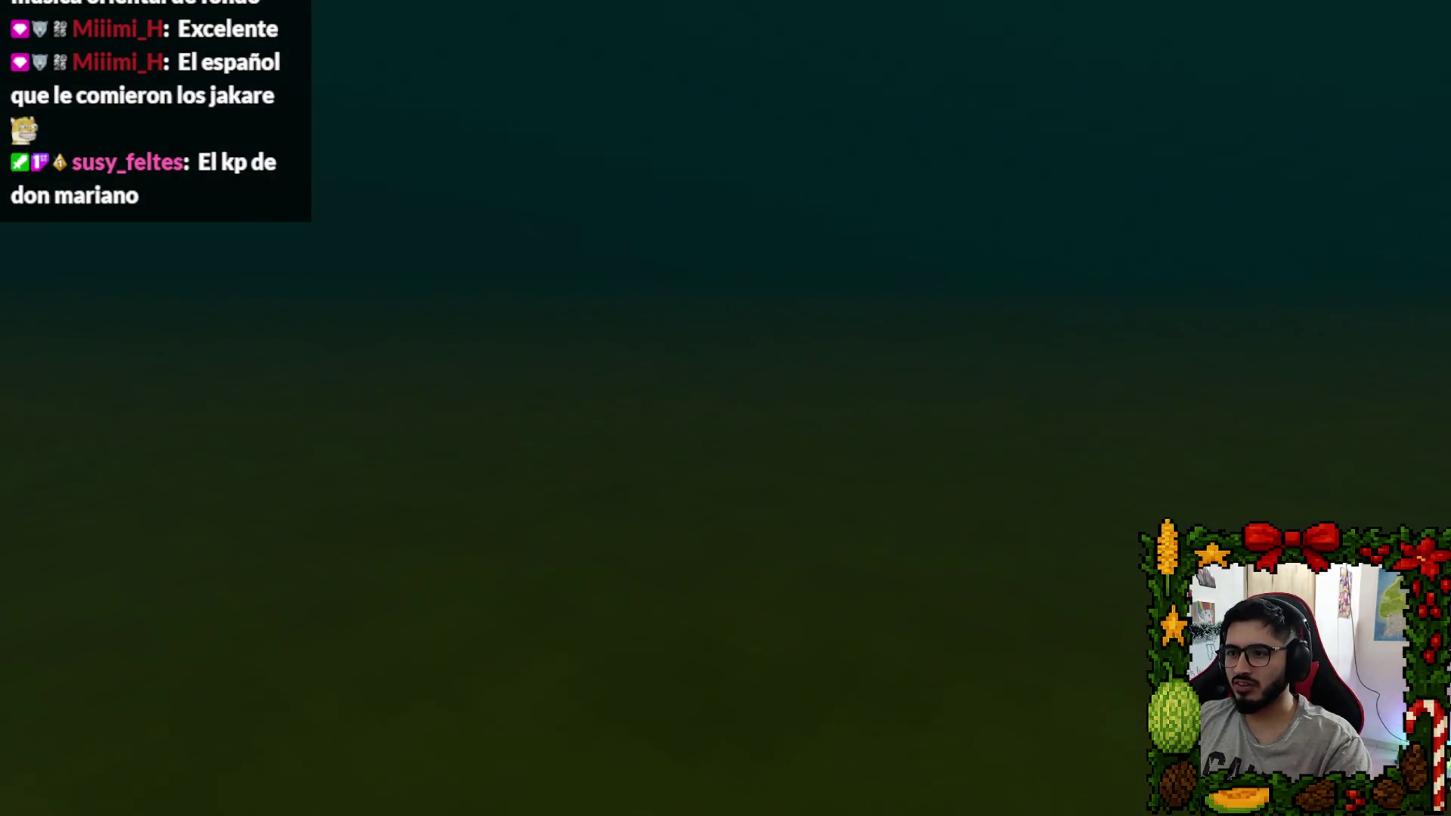
# End the test run from the Esc pause menu with Salir al escritorio
pyautogui.press('Escape')
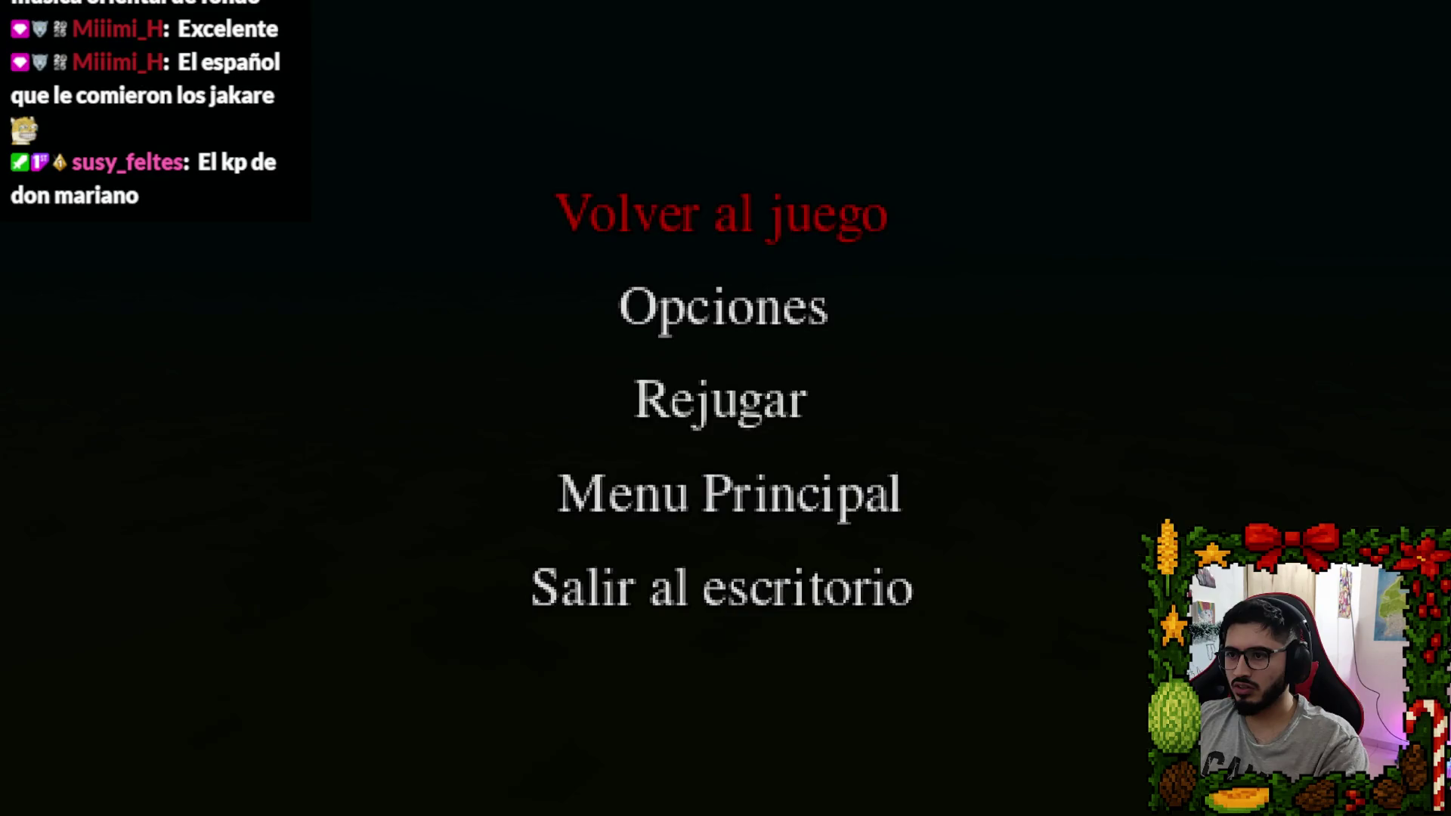
pyautogui.click(722, 581)
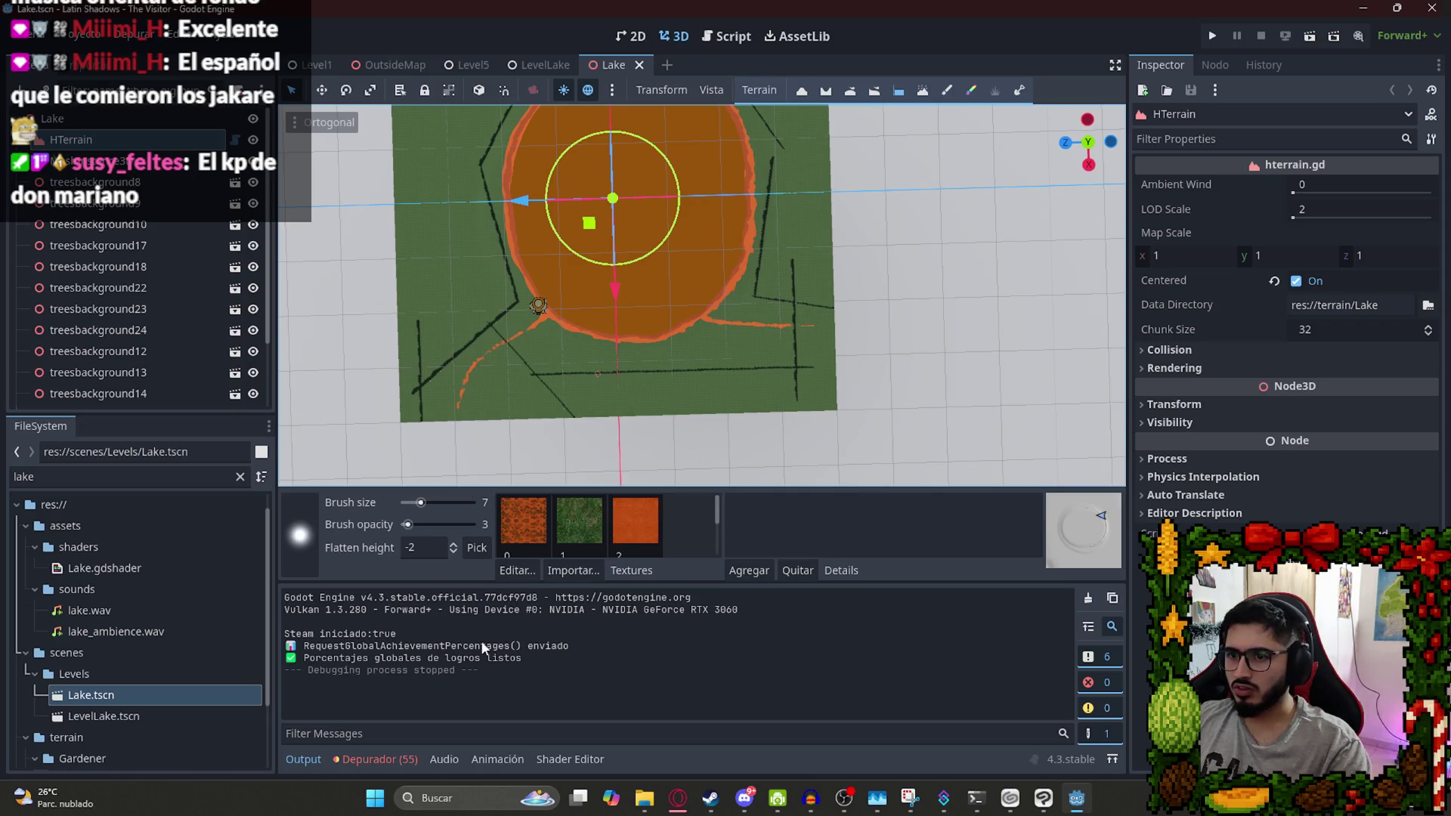
# Clear the flatten height, enlarge the brush and flatten two spots in the lake basin
pyautogui.click(433, 550)
pyautogui.press('BackSpace')
pyautogui.write('10')
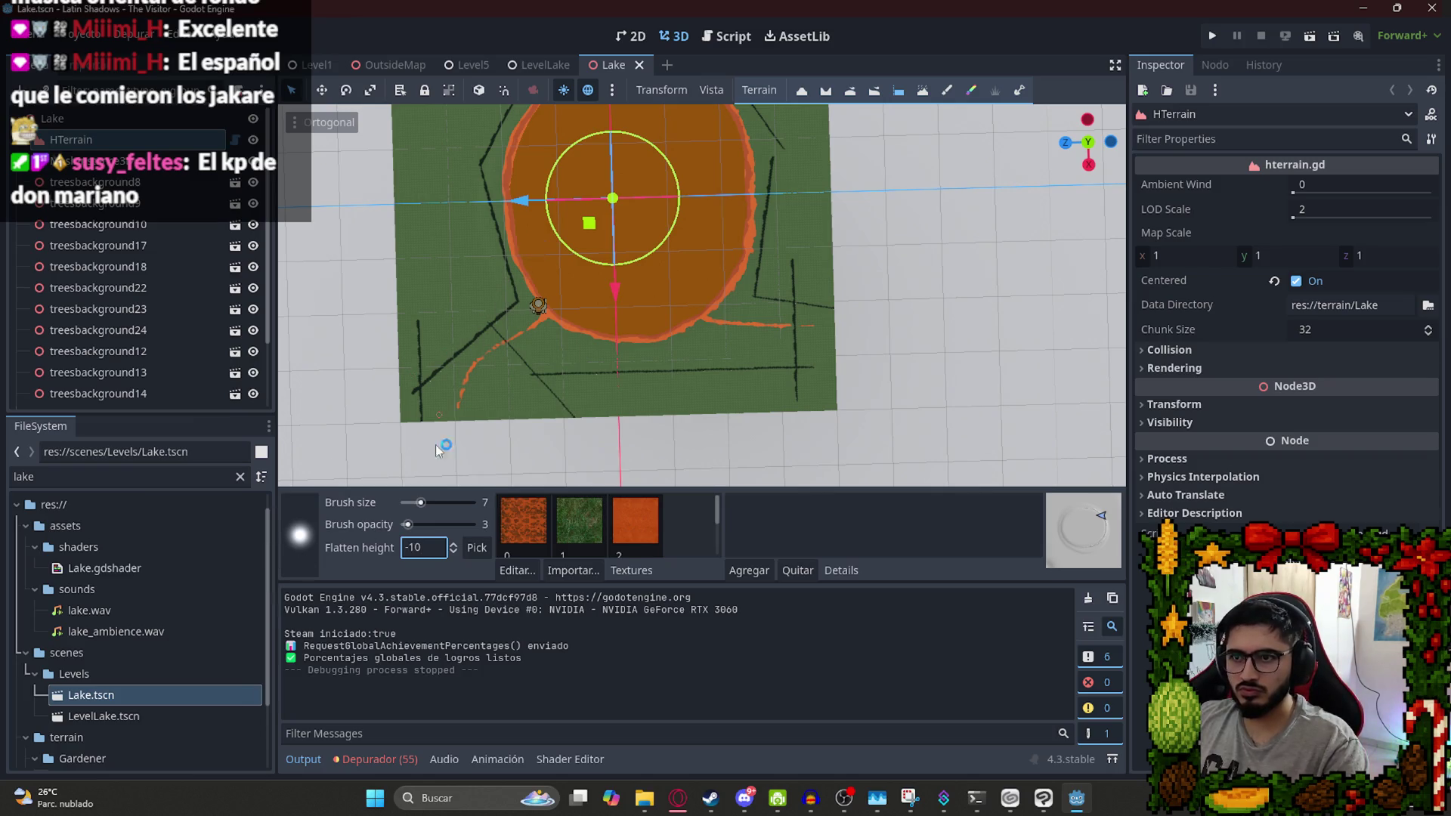
pyautogui.moveTo(437, 515); pyautogui.dragTo(452, 504)
pyautogui.scroll(4, 578, 251)
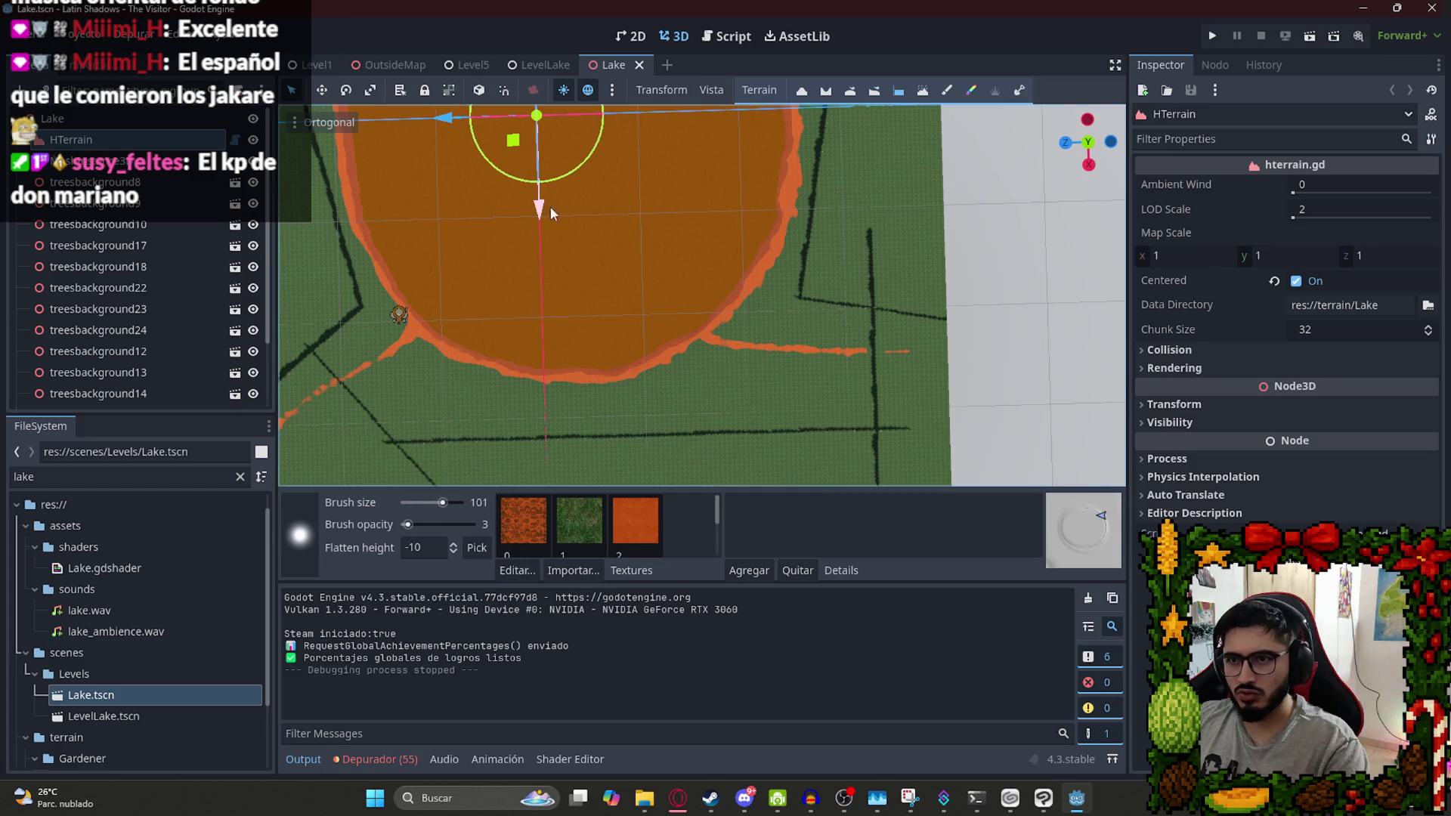
pyautogui.moveTo(532, 260)
pyautogui.mouseDown()
pyautogui.moveTo(515, 312)
pyautogui.moveTo(529, 287)
pyautogui.mouseUp()
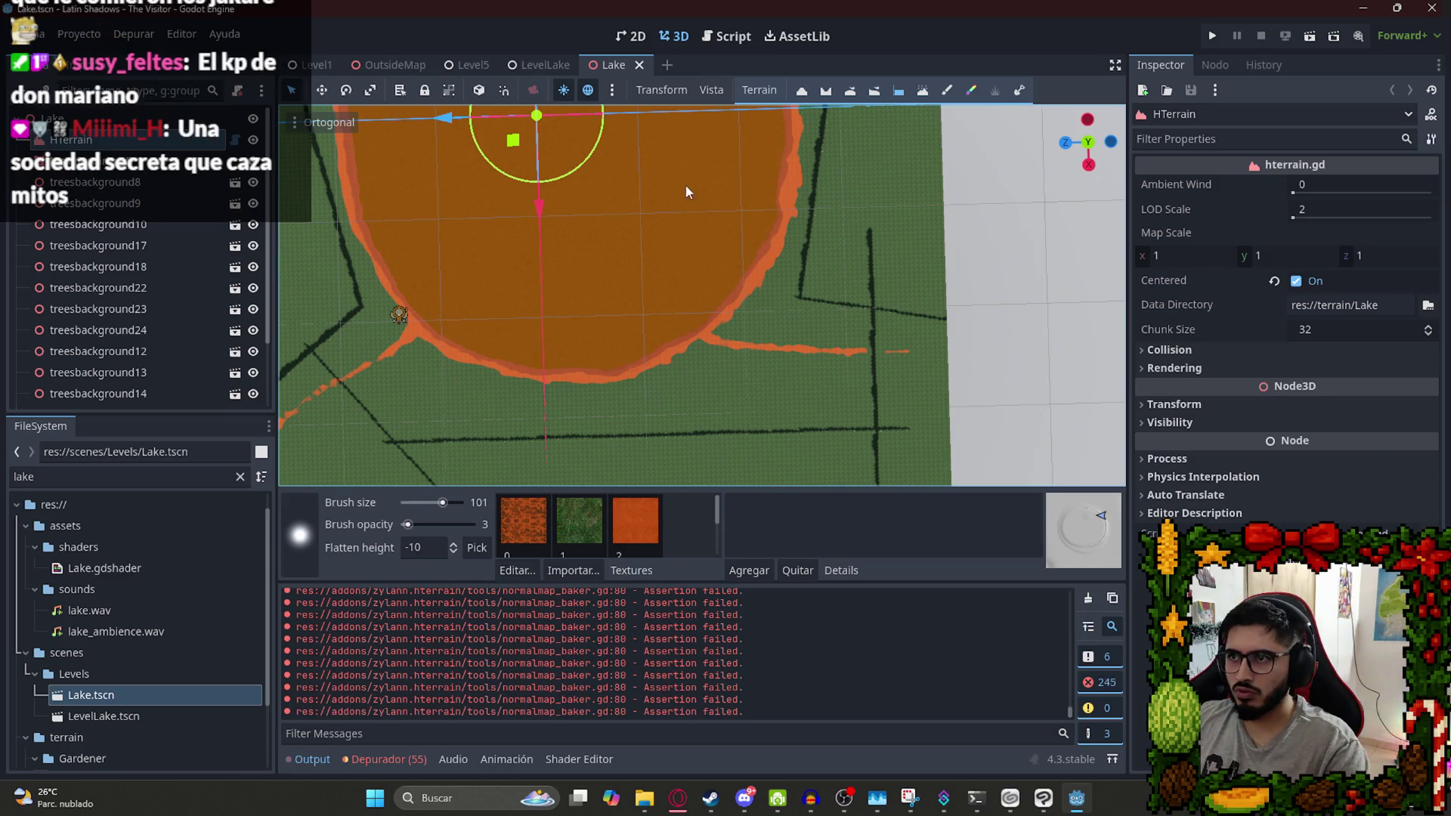
pyautogui.click(626, 294)
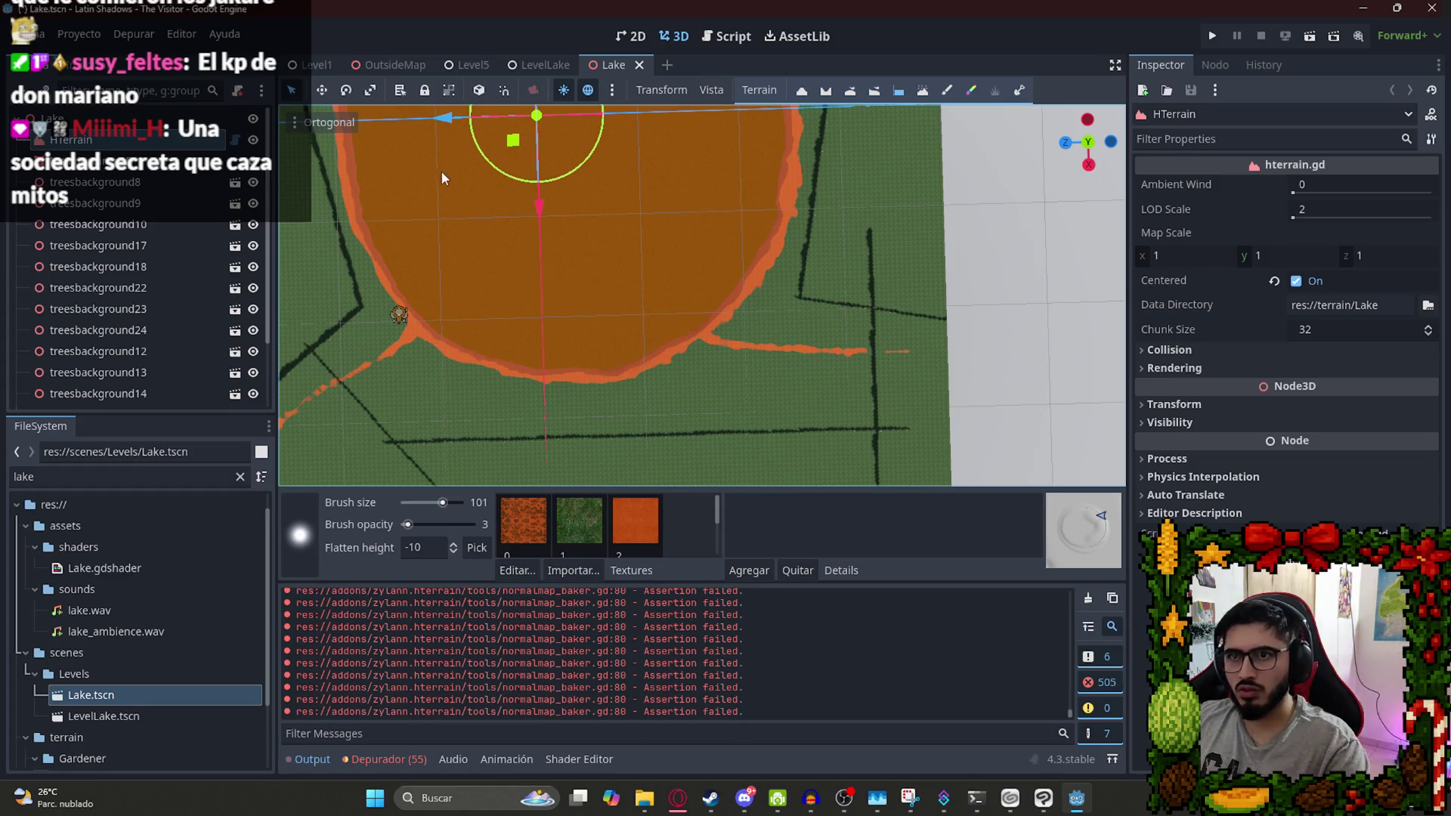
pyautogui.moveTo(474, 284)
pyautogui.mouseDown()
pyautogui.moveTo(460, 201)
pyautogui.moveTo(465, 256)
pyautogui.mouseUp()
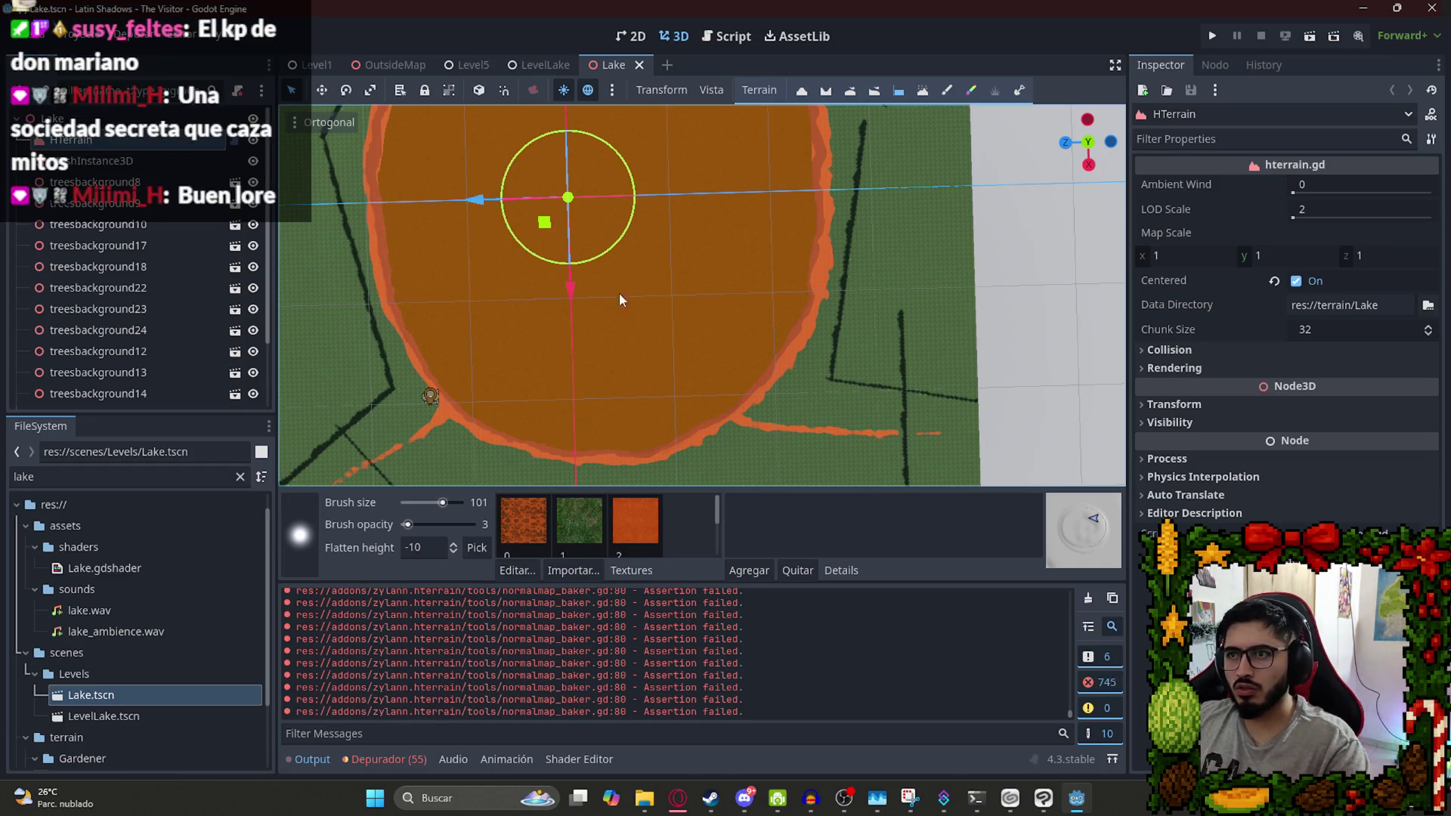
pyautogui.moveTo(683, 215)
pyautogui.mouseDown()
pyautogui.moveTo(641, 225)
pyautogui.moveTo(711, 328)
pyautogui.mouseUp()
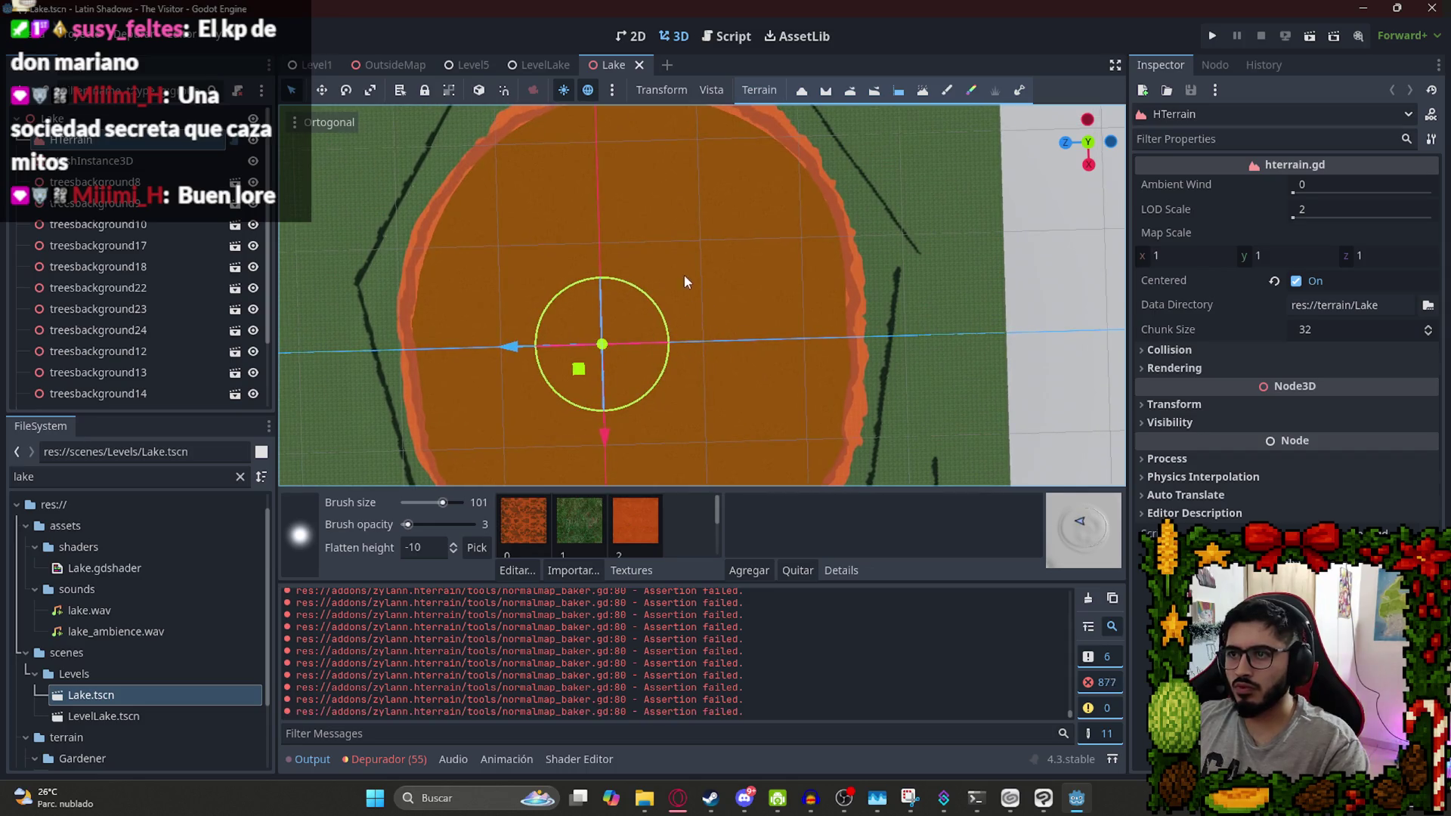
pyautogui.scroll(-2, 614, 216)
pyautogui.scroll(10, 595, 415)
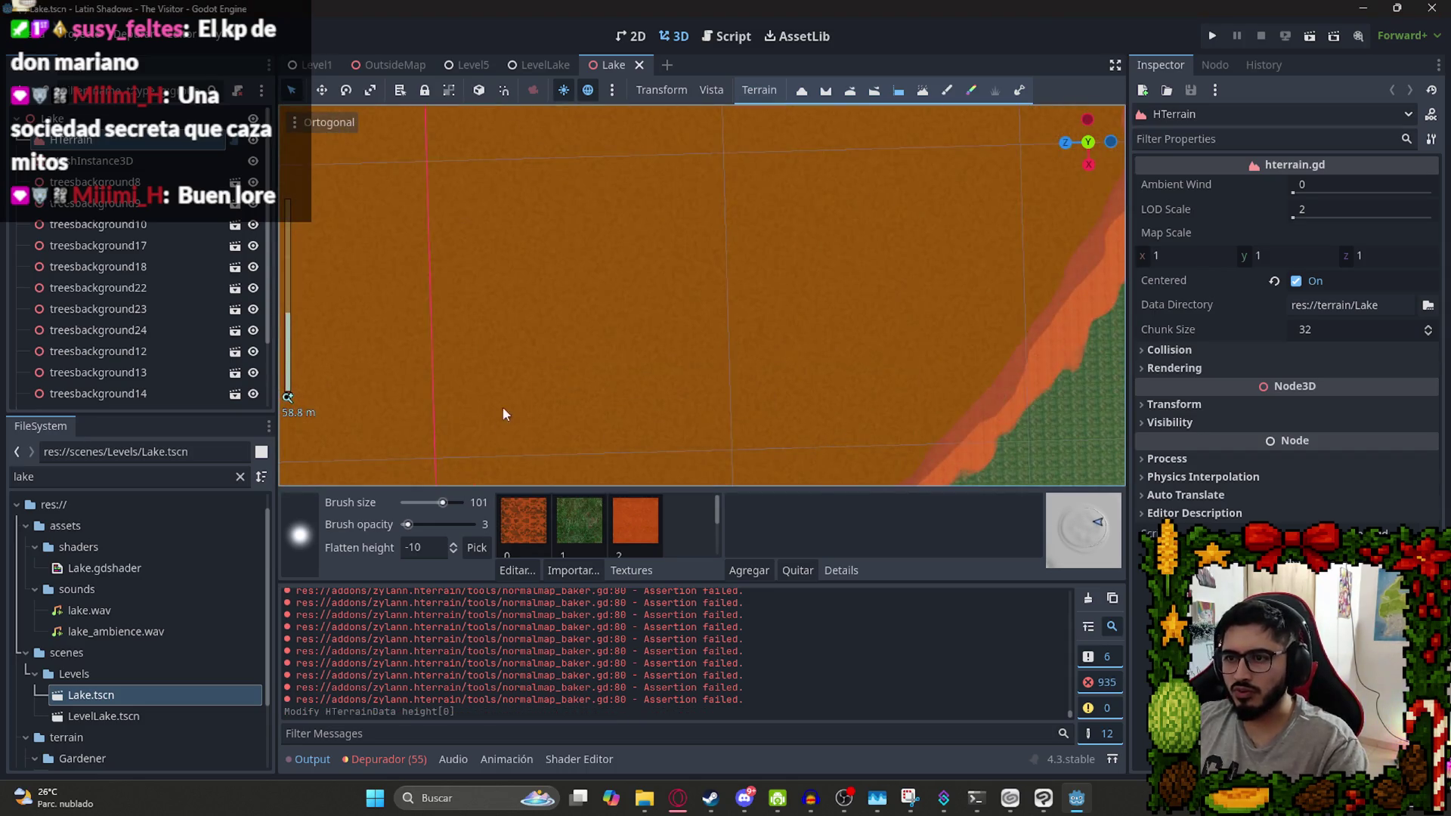
pyautogui.scroll(8, 737, 241)
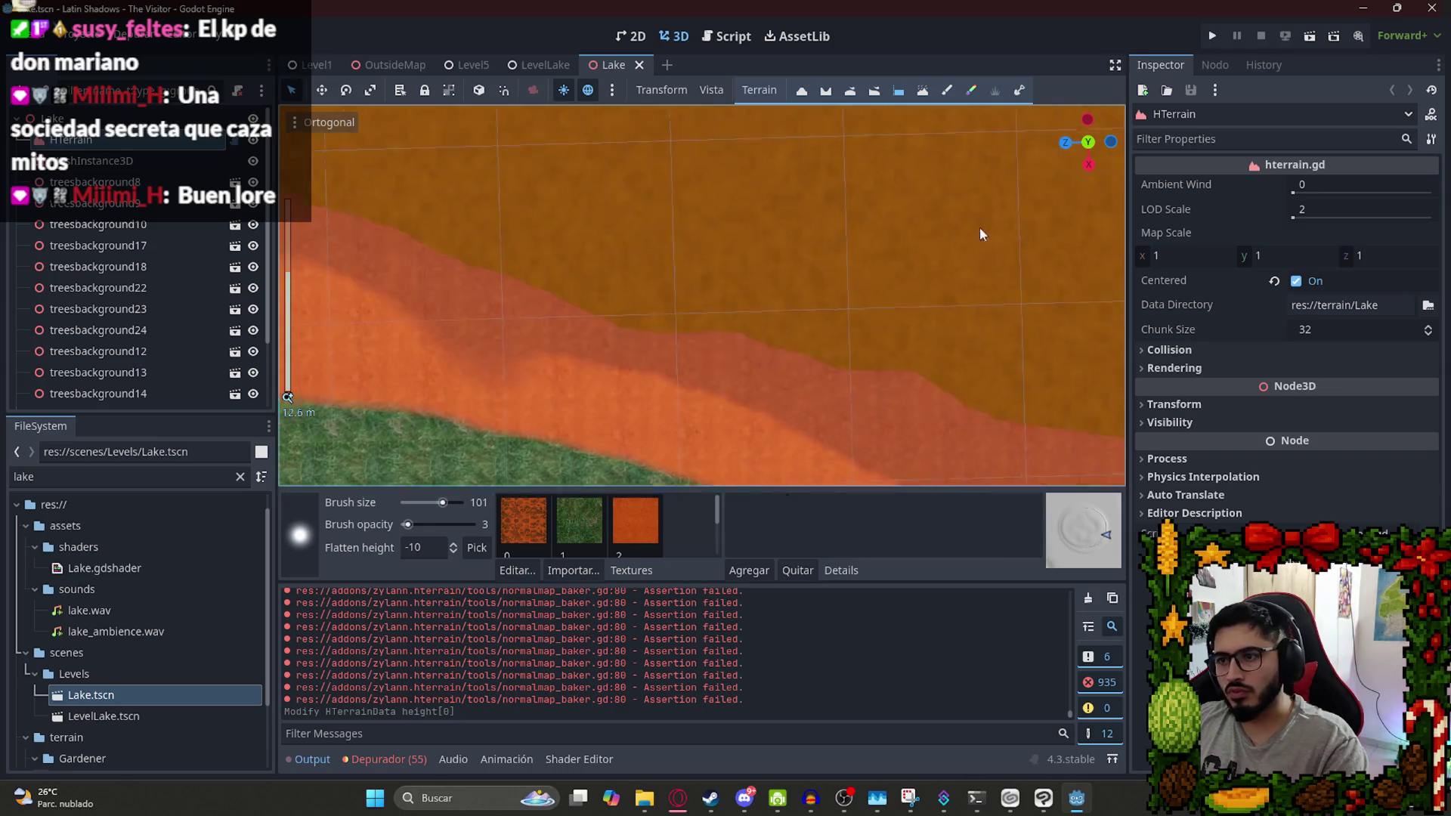
pyautogui.scroll(-6, 571, 263)
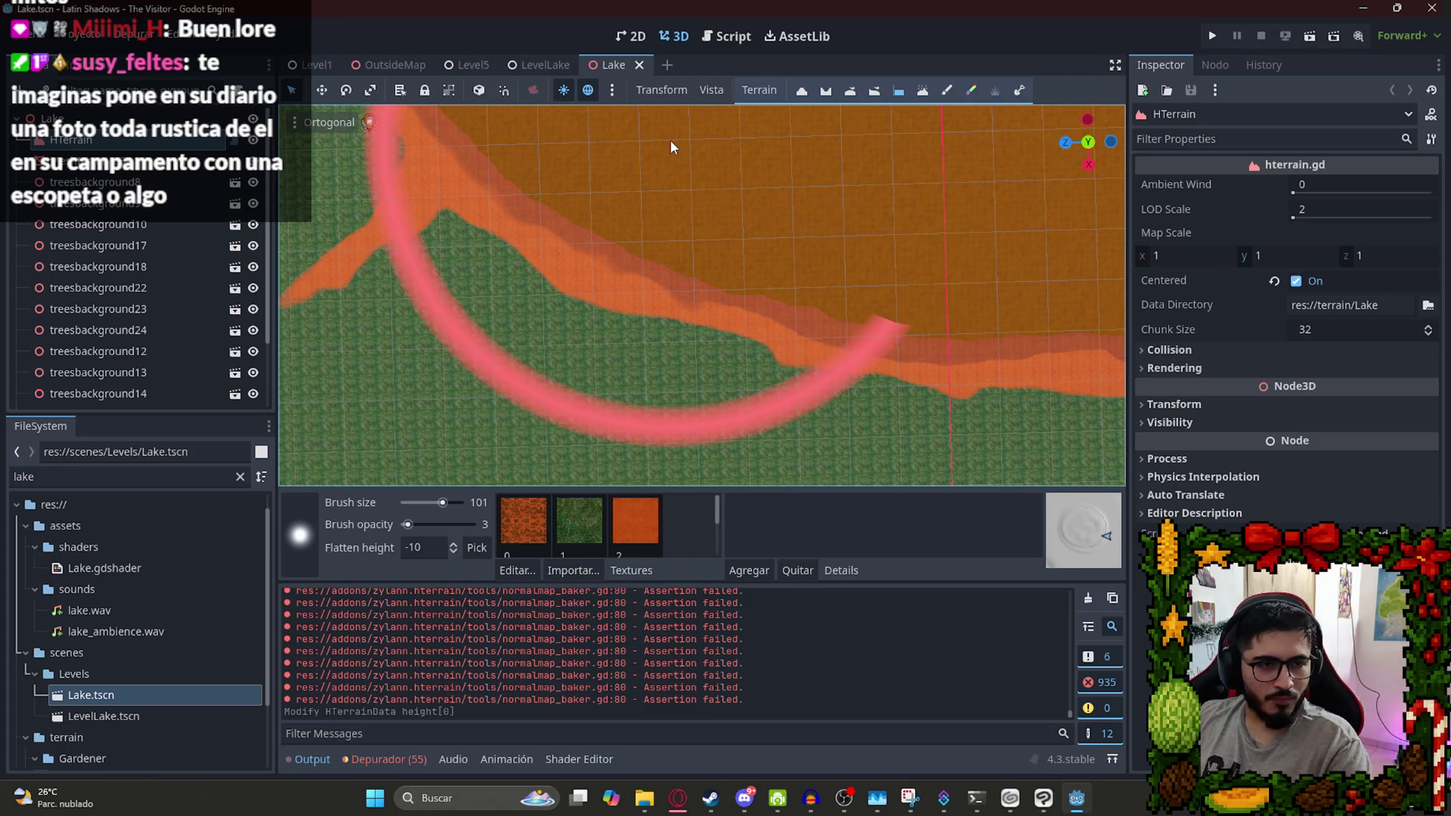
pyautogui.scroll(-5, 680, 166)
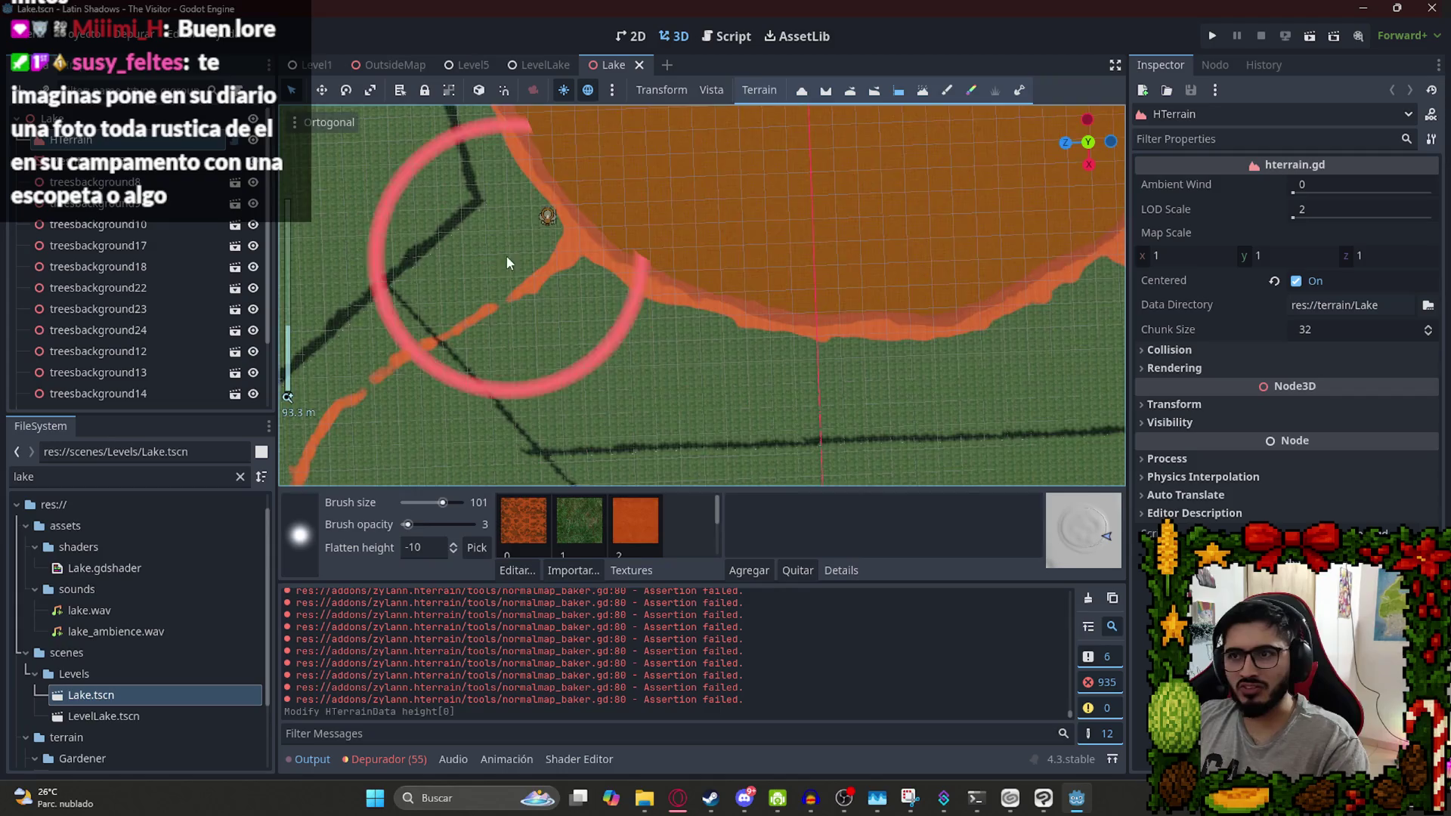
pyautogui.scroll(3, 776, 361)
pyautogui.scroll(4, 756, 361)
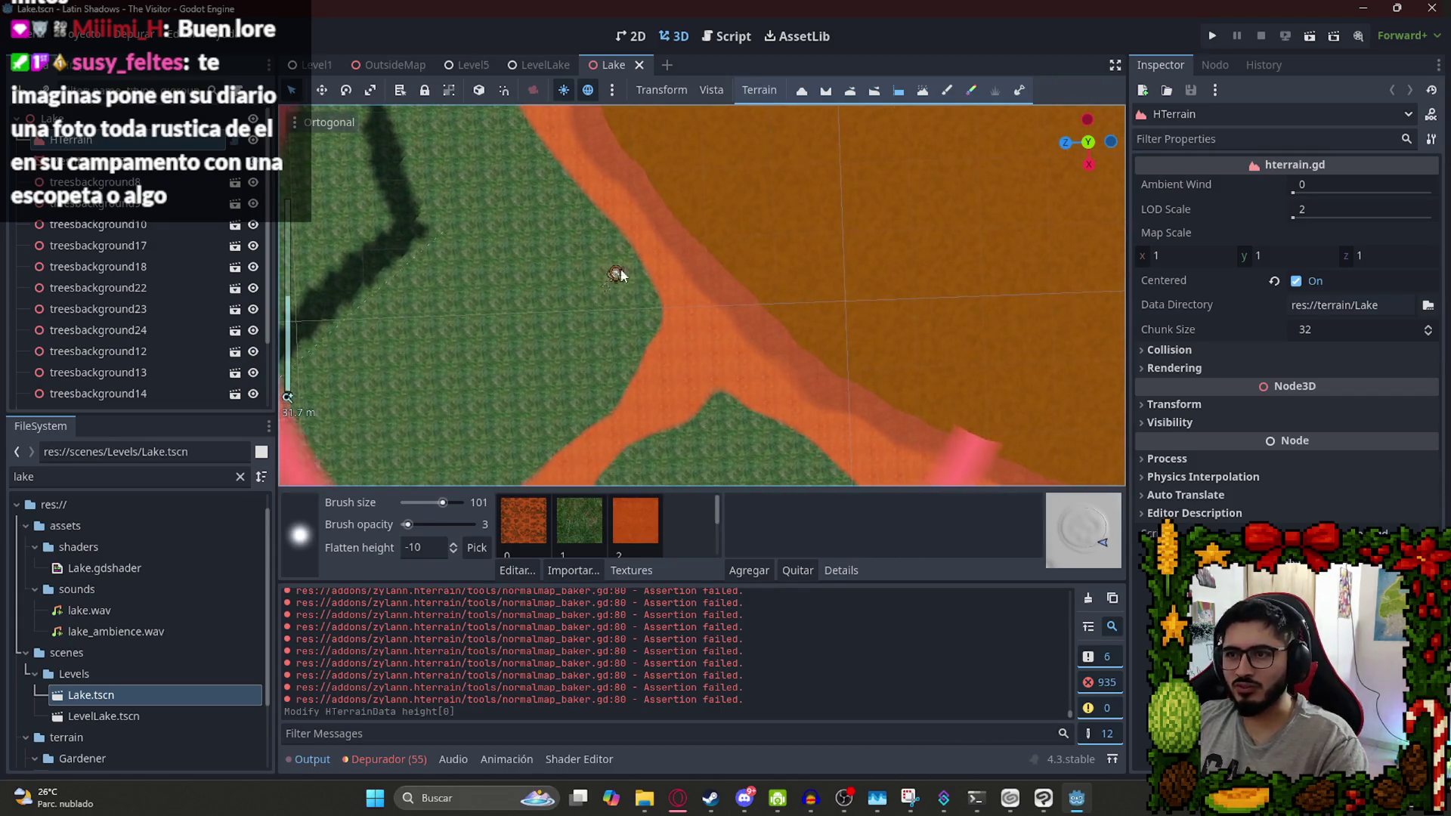
# Set brush size 12 and flatten height -5, then flatten along the orange lake edge
pyautogui.moveTo(425, 504); pyautogui.dragTo(425, 505)
pyautogui.click(432, 543)
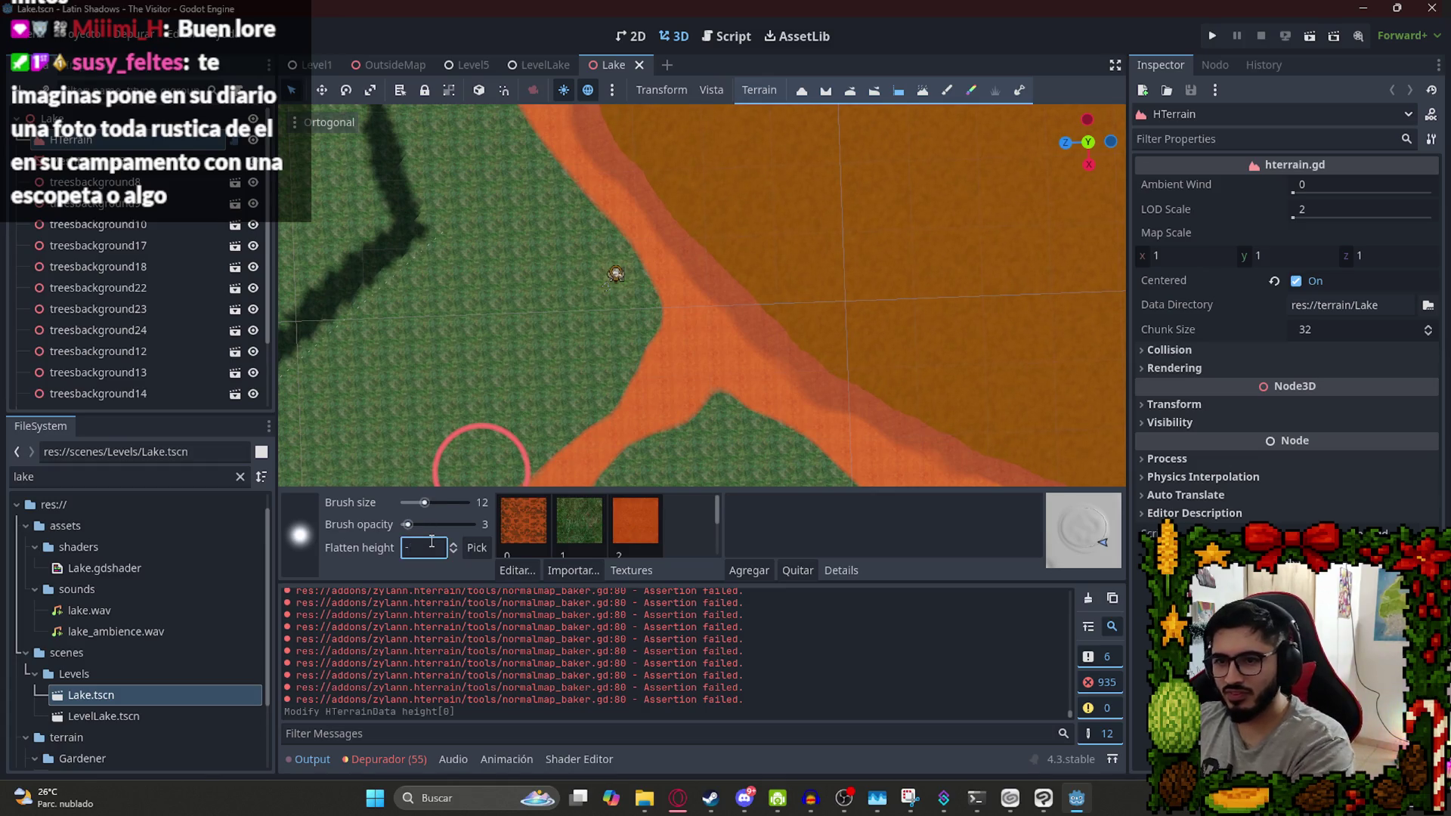
pyautogui.write('5')
pyautogui.click(732, 250)
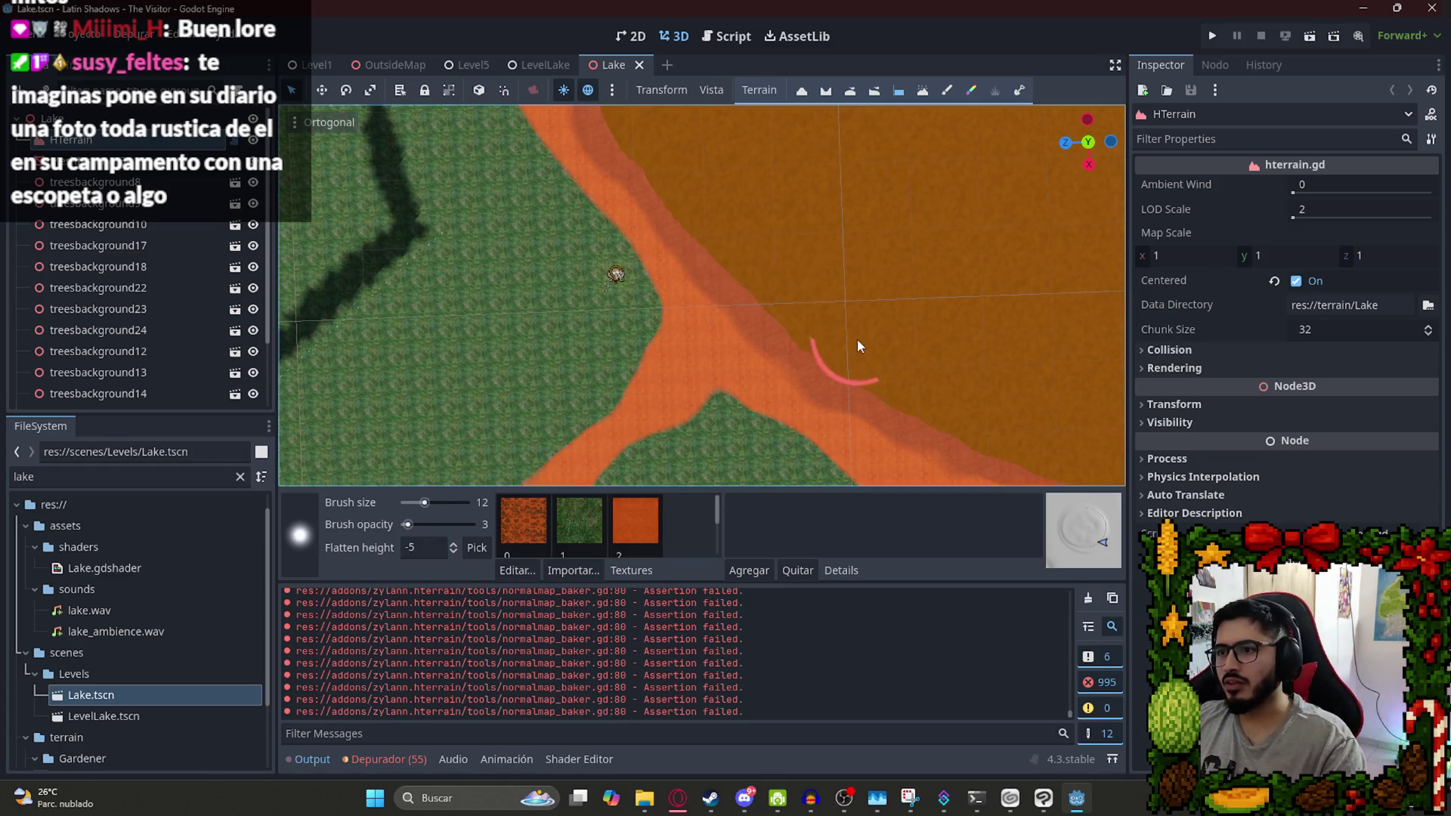
pyautogui.scroll(3, 756, 302)
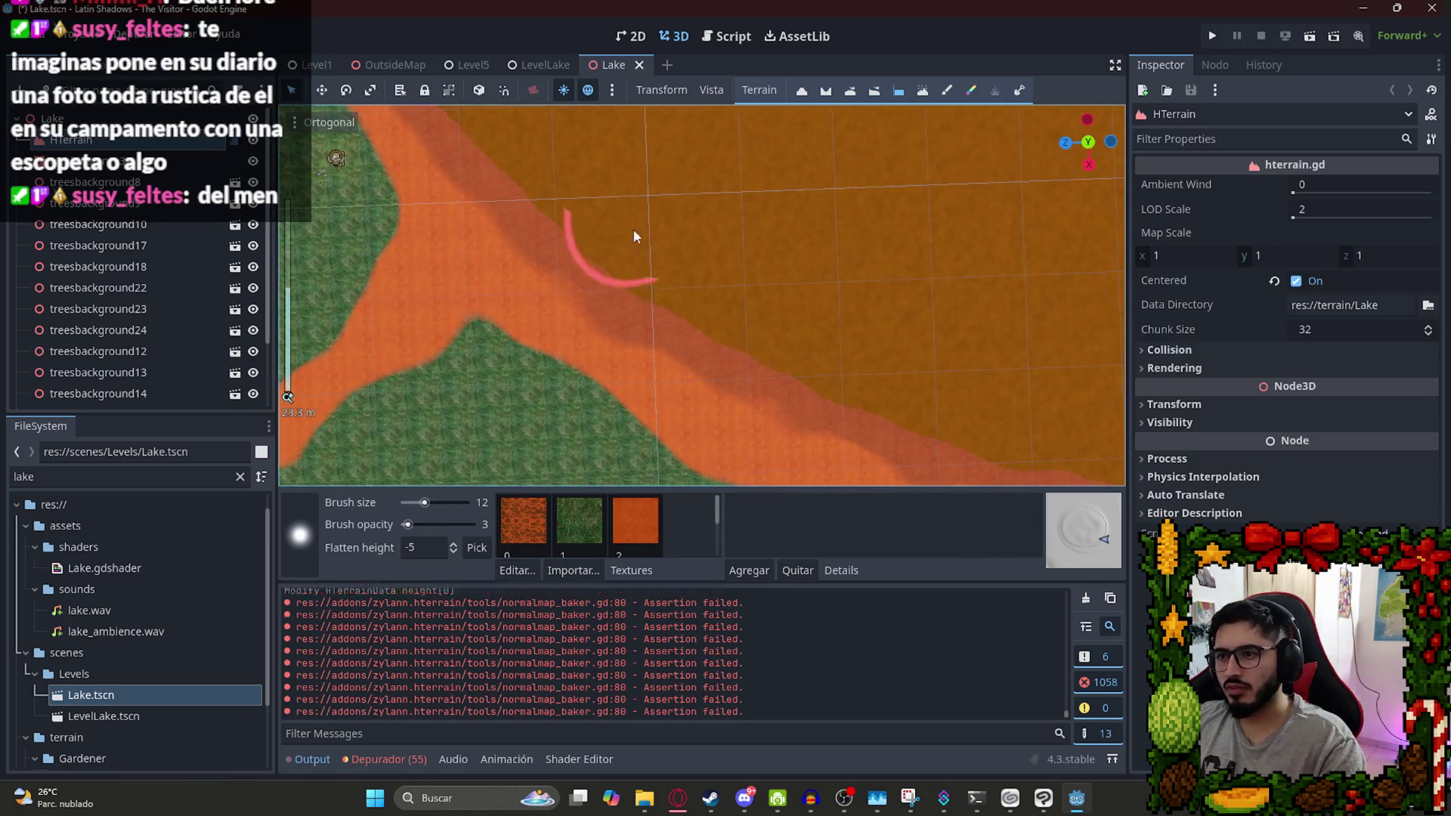
pyautogui.moveTo(632, 229)
pyautogui.mouseDown()
pyautogui.moveTo(827, 339)
pyautogui.moveTo(608, 207)
pyautogui.moveTo(666, 221)
pyautogui.moveTo(718, 316)
pyautogui.moveTo(361, 248)
pyautogui.moveTo(519, 265)
pyautogui.moveTo(806, 365)
pyautogui.moveTo(567, 287)
pyautogui.moveTo(678, 303)
pyautogui.moveTo(904, 295)
pyautogui.moveTo(396, 284)
pyautogui.moveTo(759, 309)
pyautogui.moveTo(966, 295)
pyautogui.moveTo(307, 389)
pyautogui.moveTo(941, 343)
pyautogui.moveTo(766, 315)
pyautogui.moveTo(638, 347)
pyautogui.moveTo(862, 236)
pyautogui.moveTo(509, 449)
pyautogui.moveTo(711, 322)
pyautogui.moveTo(675, 352)
pyautogui.moveTo(687, 274)
pyautogui.moveTo(644, 300)
pyautogui.moveTo(608, 341)
pyautogui.moveTo(907, 202)
pyautogui.moveTo(760, 333)
pyautogui.moveTo(773, 277)
pyautogui.moveTo(870, 149)
pyautogui.mouseUp()
pyautogui.scroll(-2, 794, 221)
pyautogui.scroll(4, 753, 363)
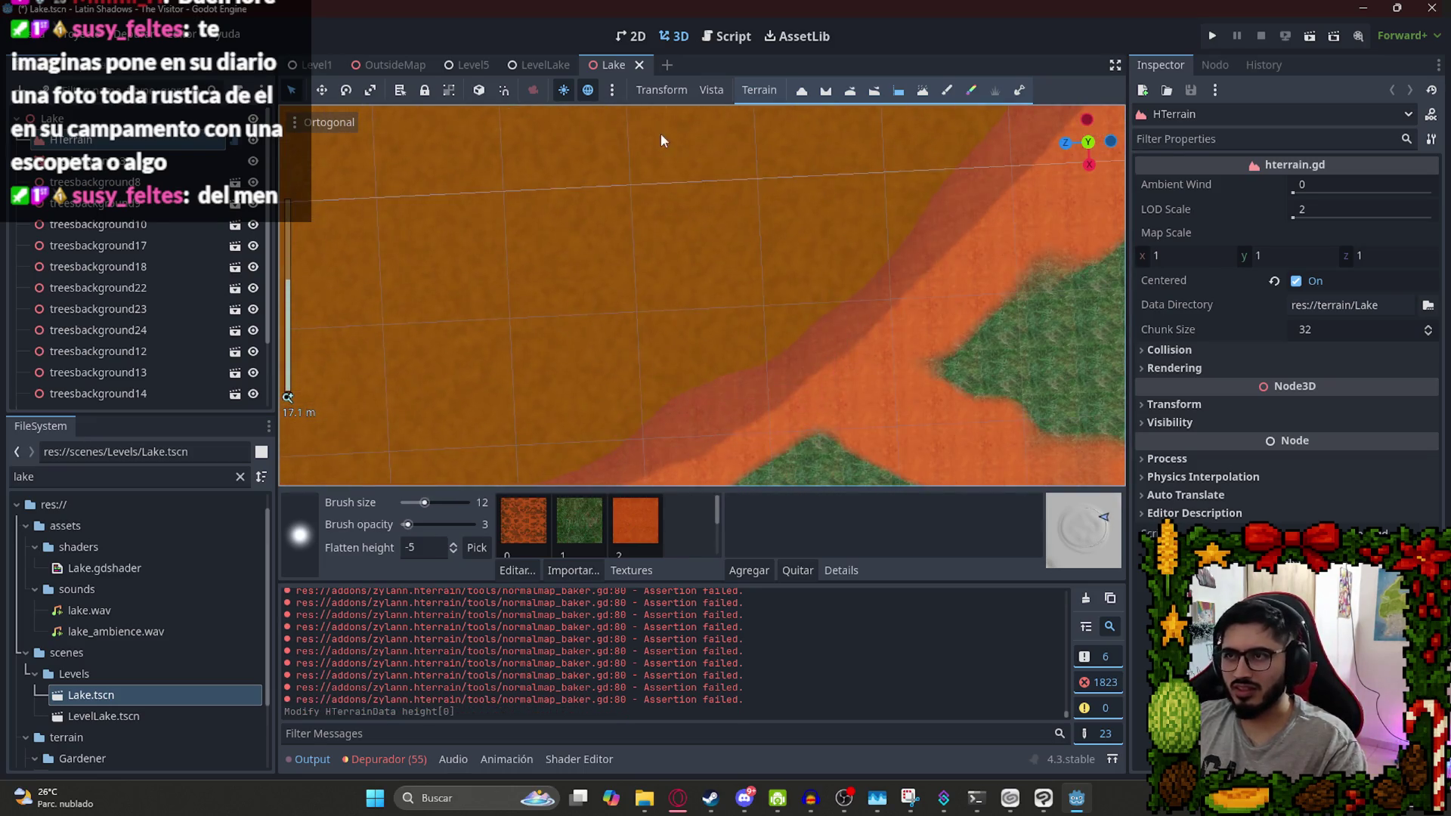
pyautogui.scroll(-1, 623, 524)
# Select the orange texture, shrink the brush to size 4 and paint it along the bank
pyautogui.click(520, 540)
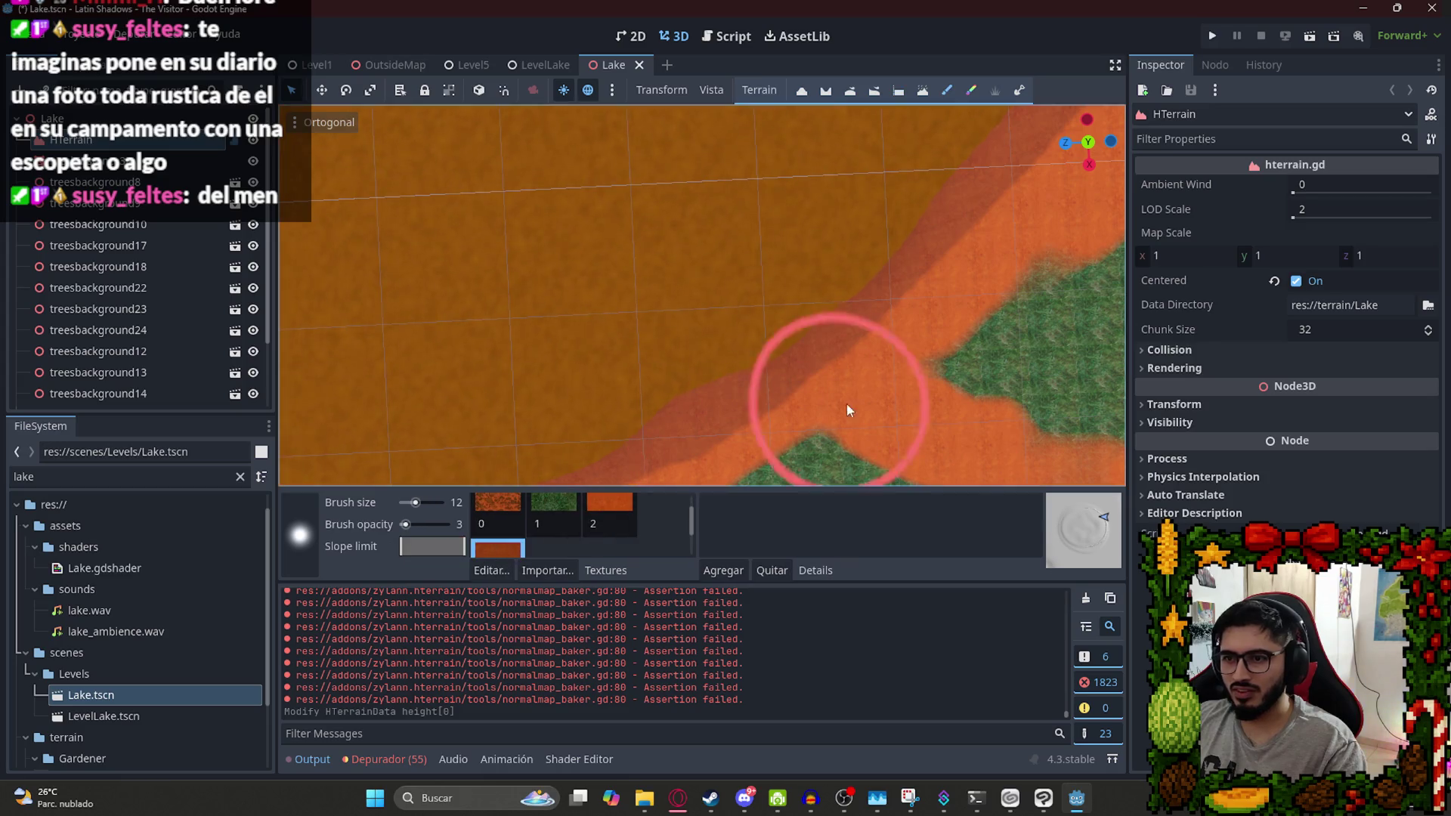
pyautogui.scroll(-2, 728, 308)
pyautogui.click(411, 502)
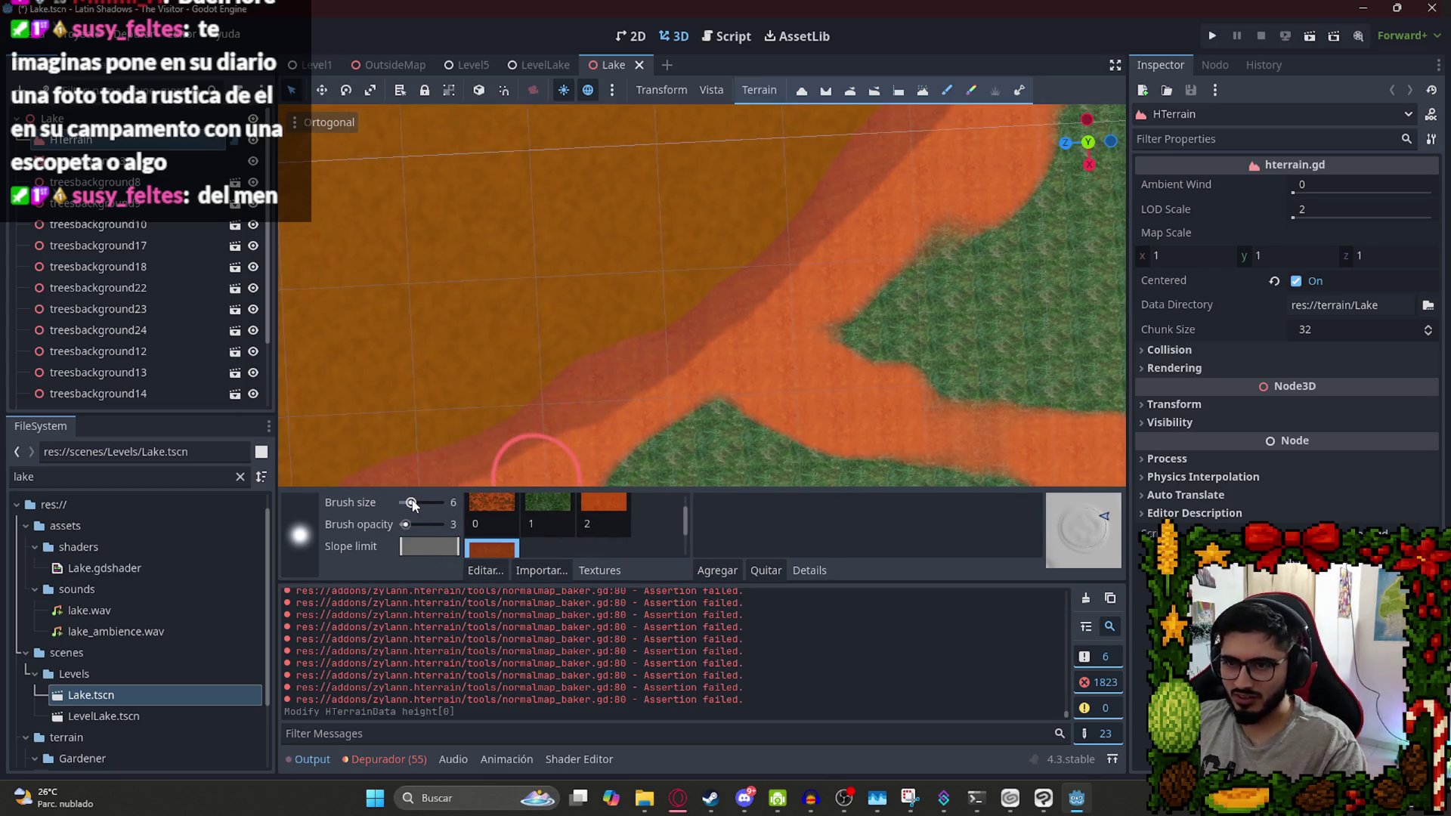
pyautogui.moveTo(412, 502); pyautogui.dragTo(409, 503)
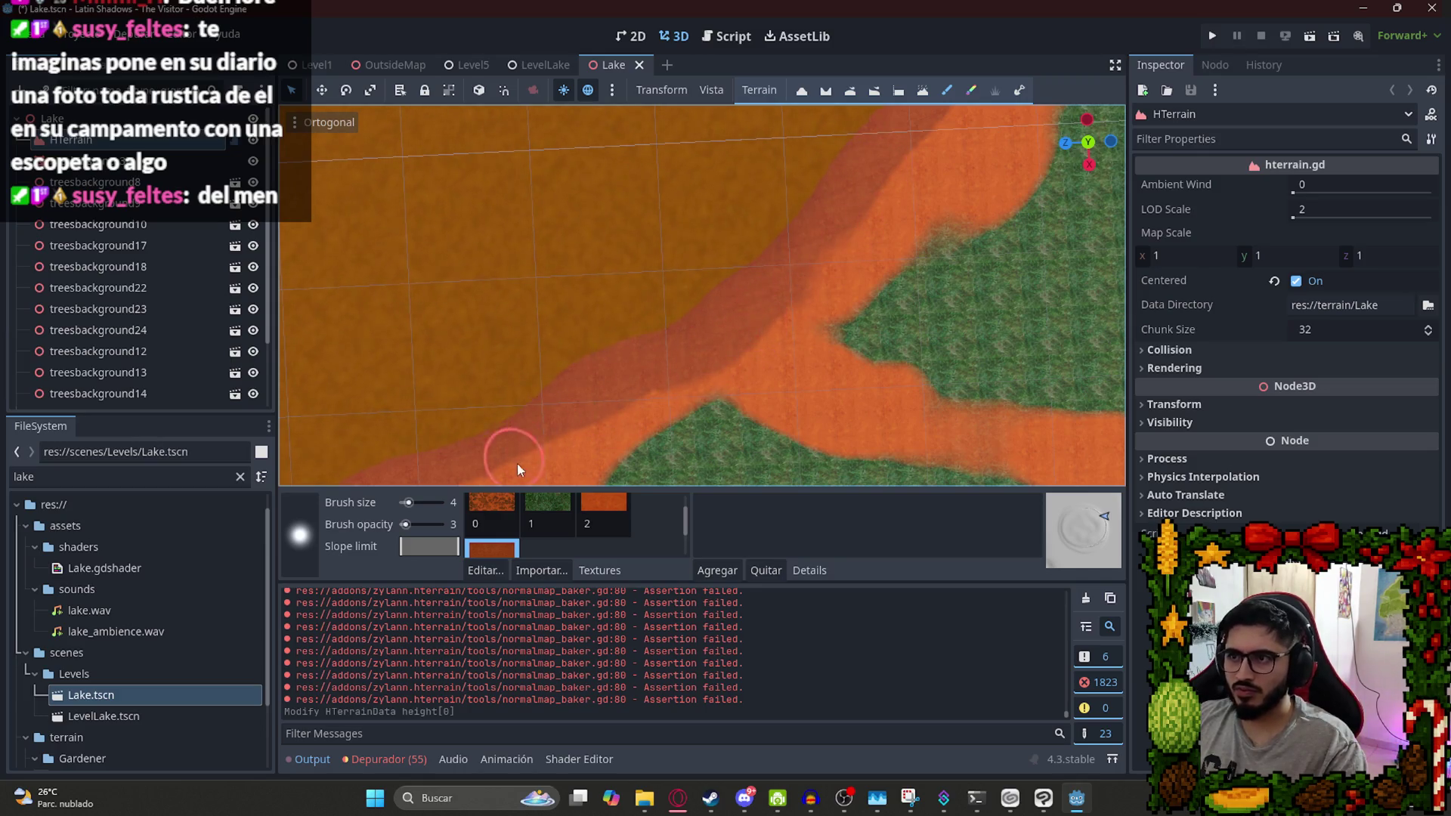
pyautogui.click(575, 437)
pyautogui.scroll(-4, 691, 365)
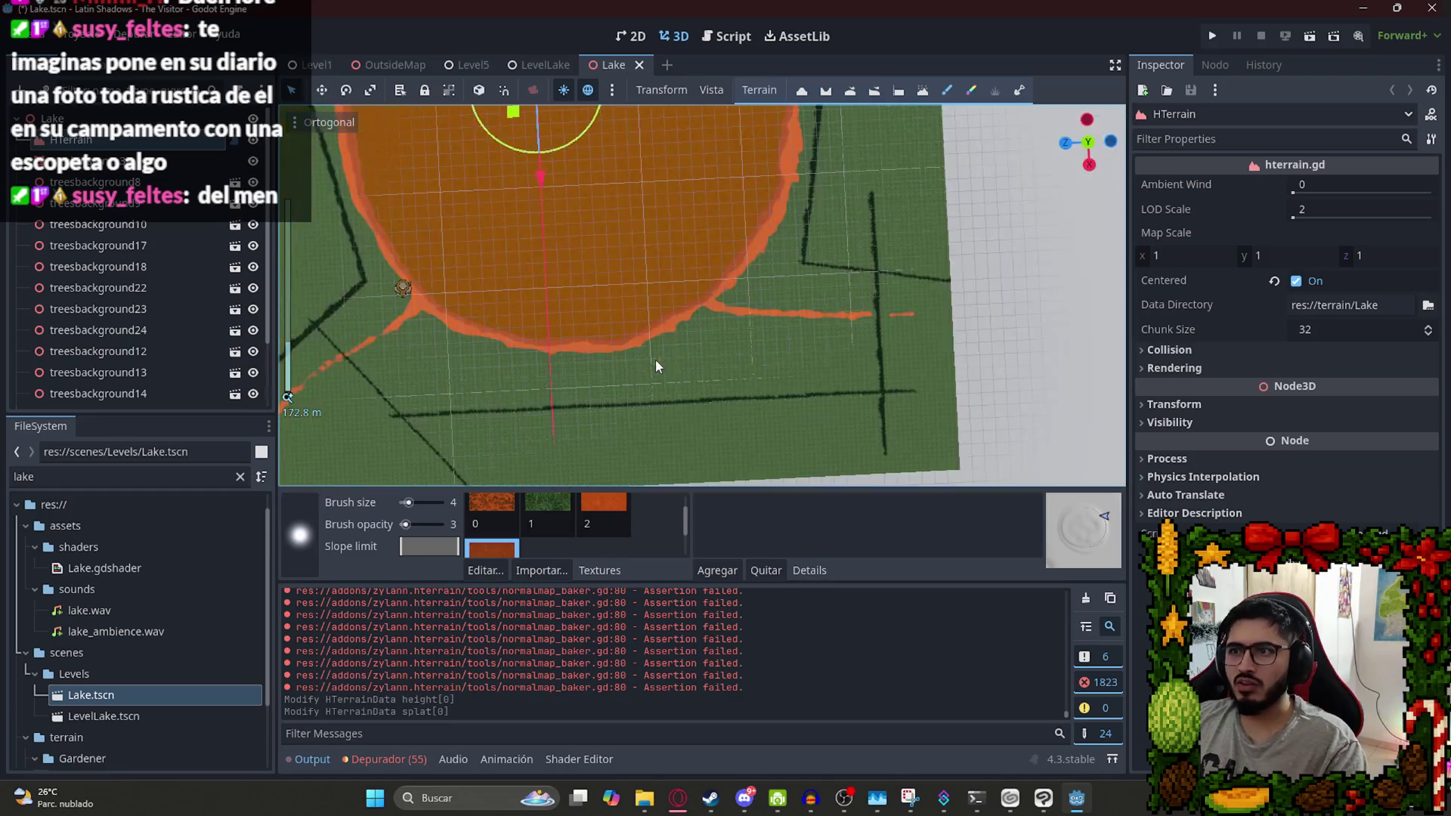
pyautogui.press('f')
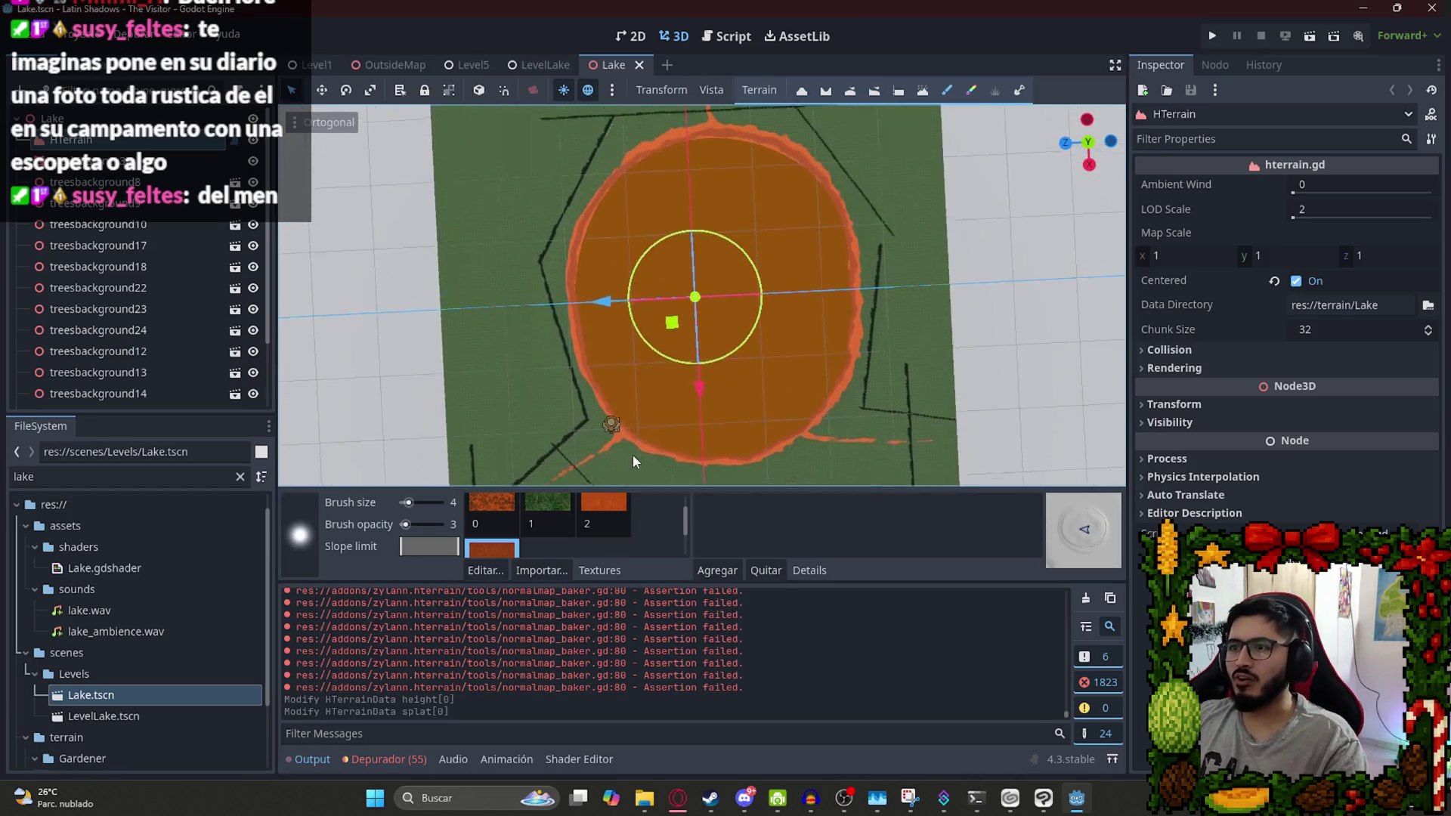
pyautogui.moveTo(633, 455)
pyautogui.mouseDown()
pyautogui.moveTo(674, 274)
pyautogui.moveTo(634, 215)
pyautogui.mouseUp()
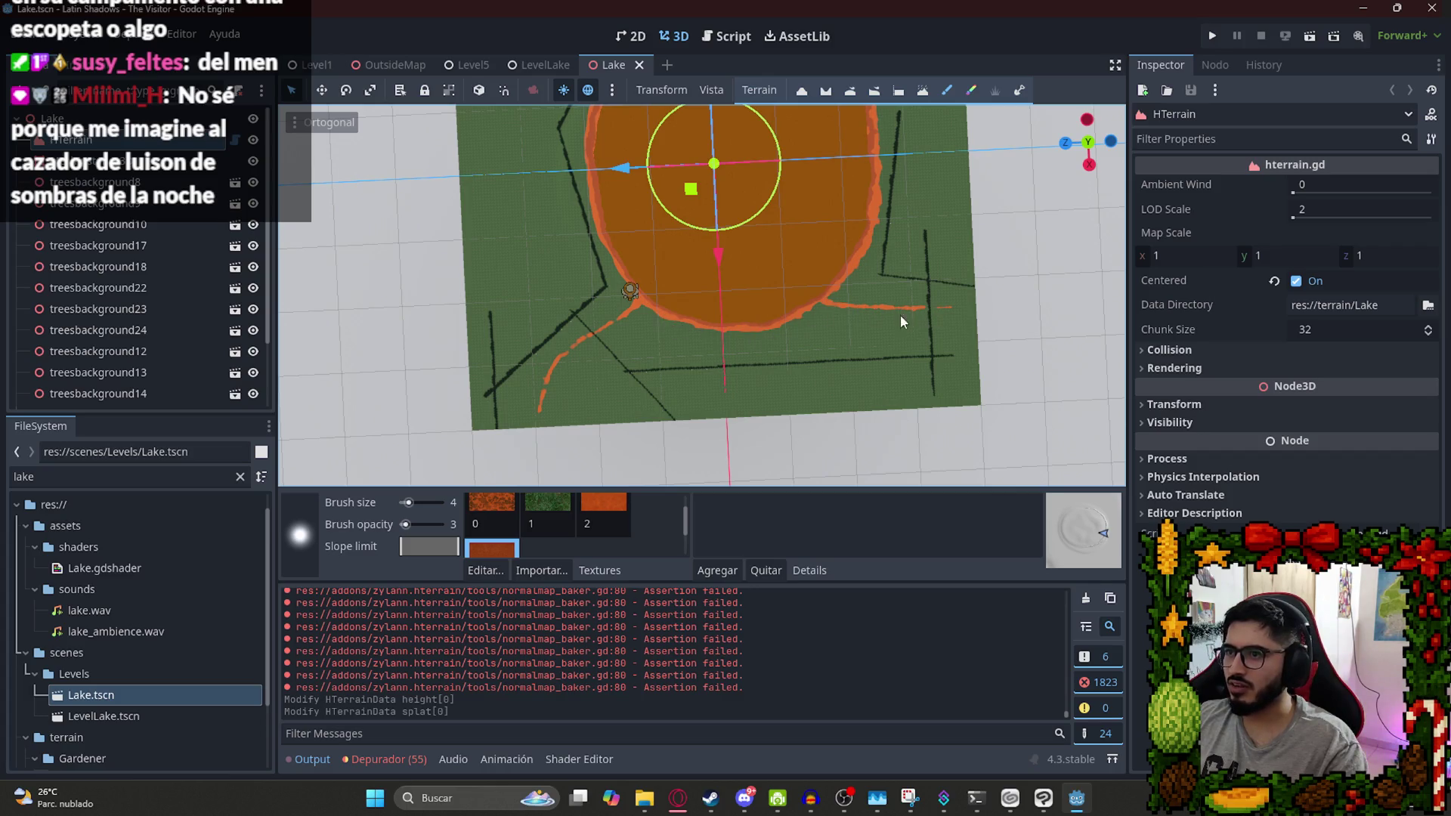
pyautogui.scroll(4, 710, 299)
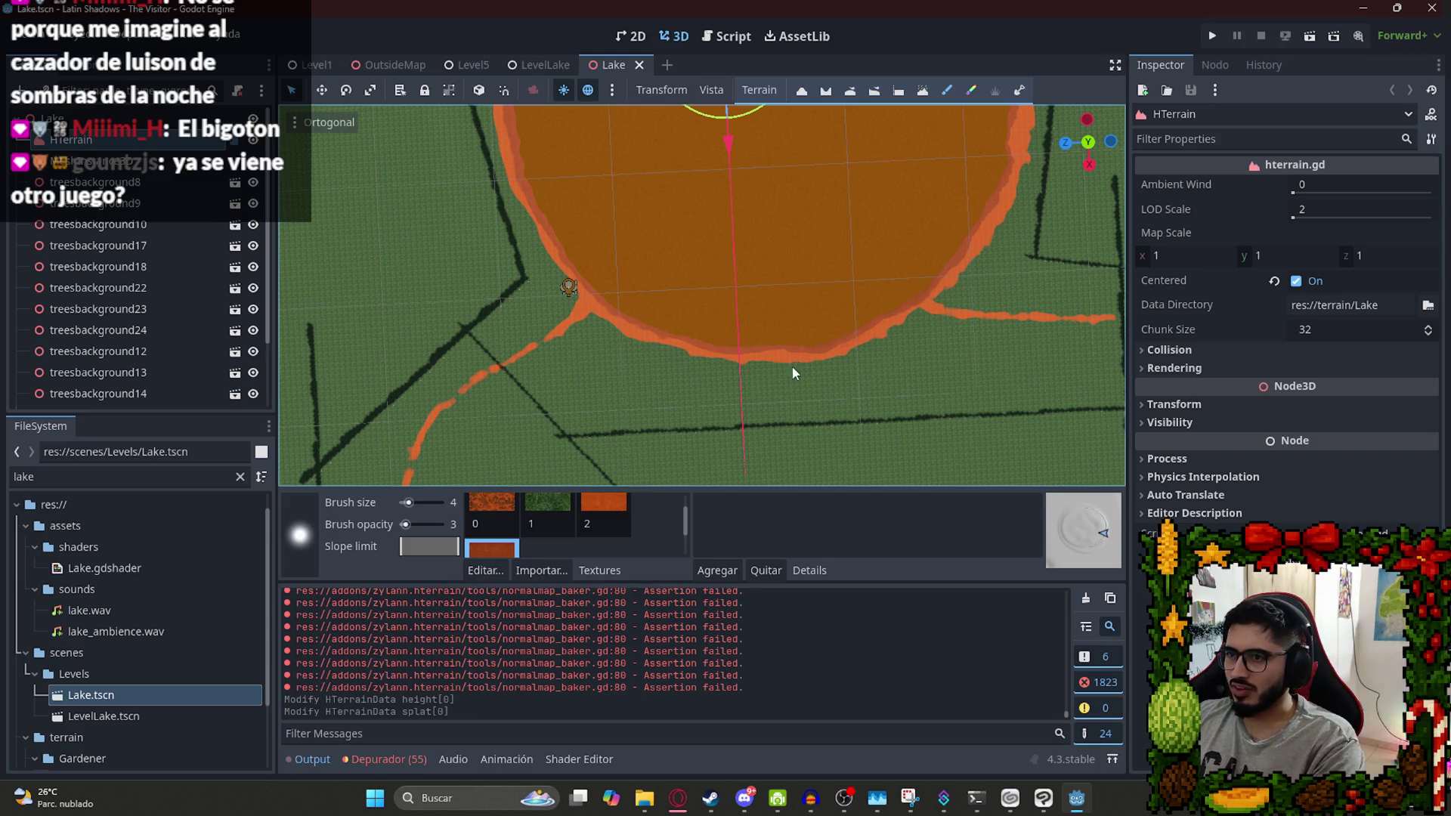
pyautogui.moveTo(1014, 298)
pyautogui.mouseDown()
pyautogui.moveTo(855, 334)
pyautogui.moveTo(1081, 361)
pyautogui.mouseUp()
pyautogui.press('f')
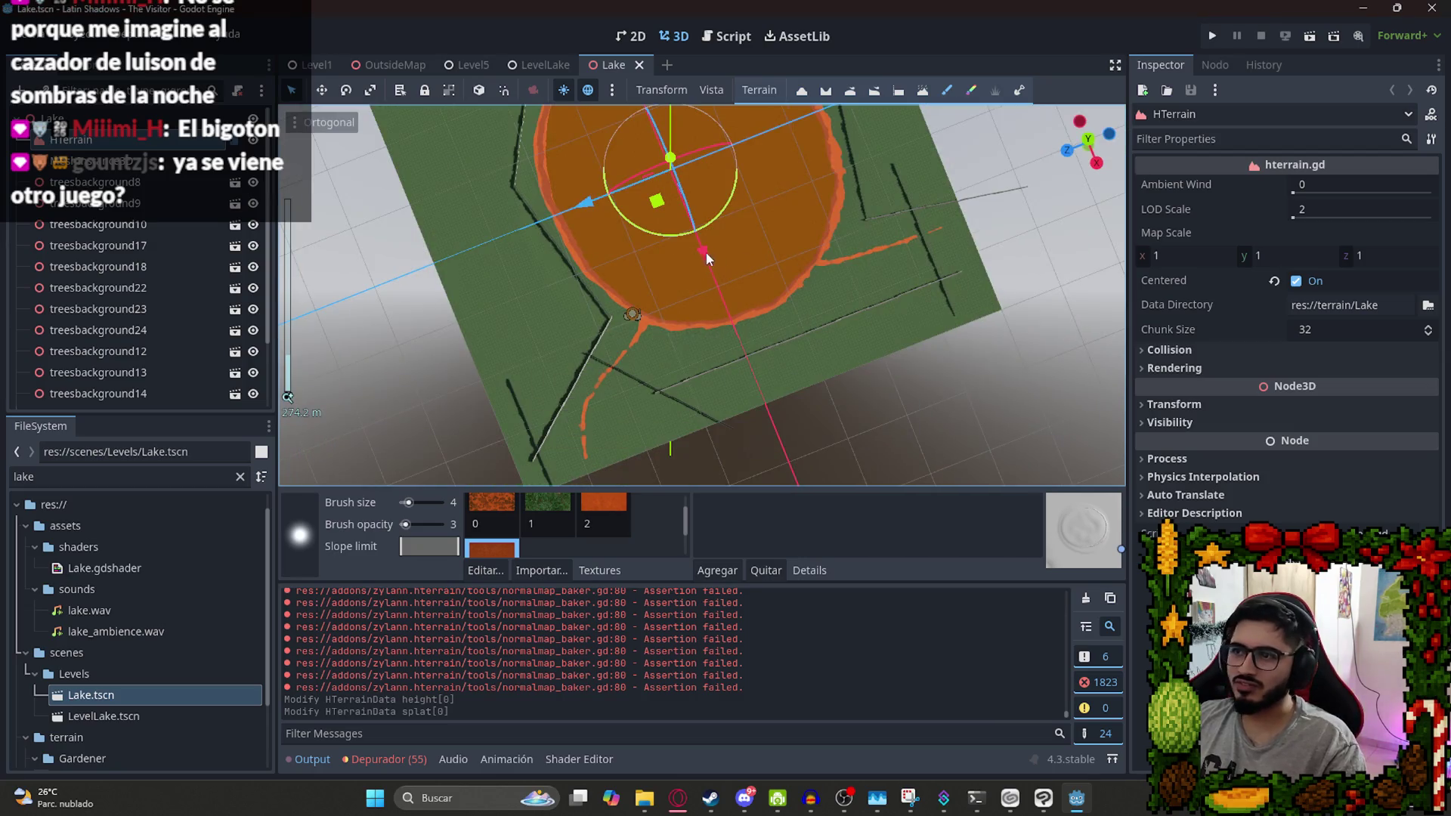
pyautogui.scroll(-2, 651, 325)
pyautogui.scroll(3, 651, 325)
pyautogui.moveTo(693, 361)
pyautogui.mouseDown()
pyautogui.moveTo(622, 410)
pyautogui.moveTo(601, 279)
pyautogui.mouseUp()
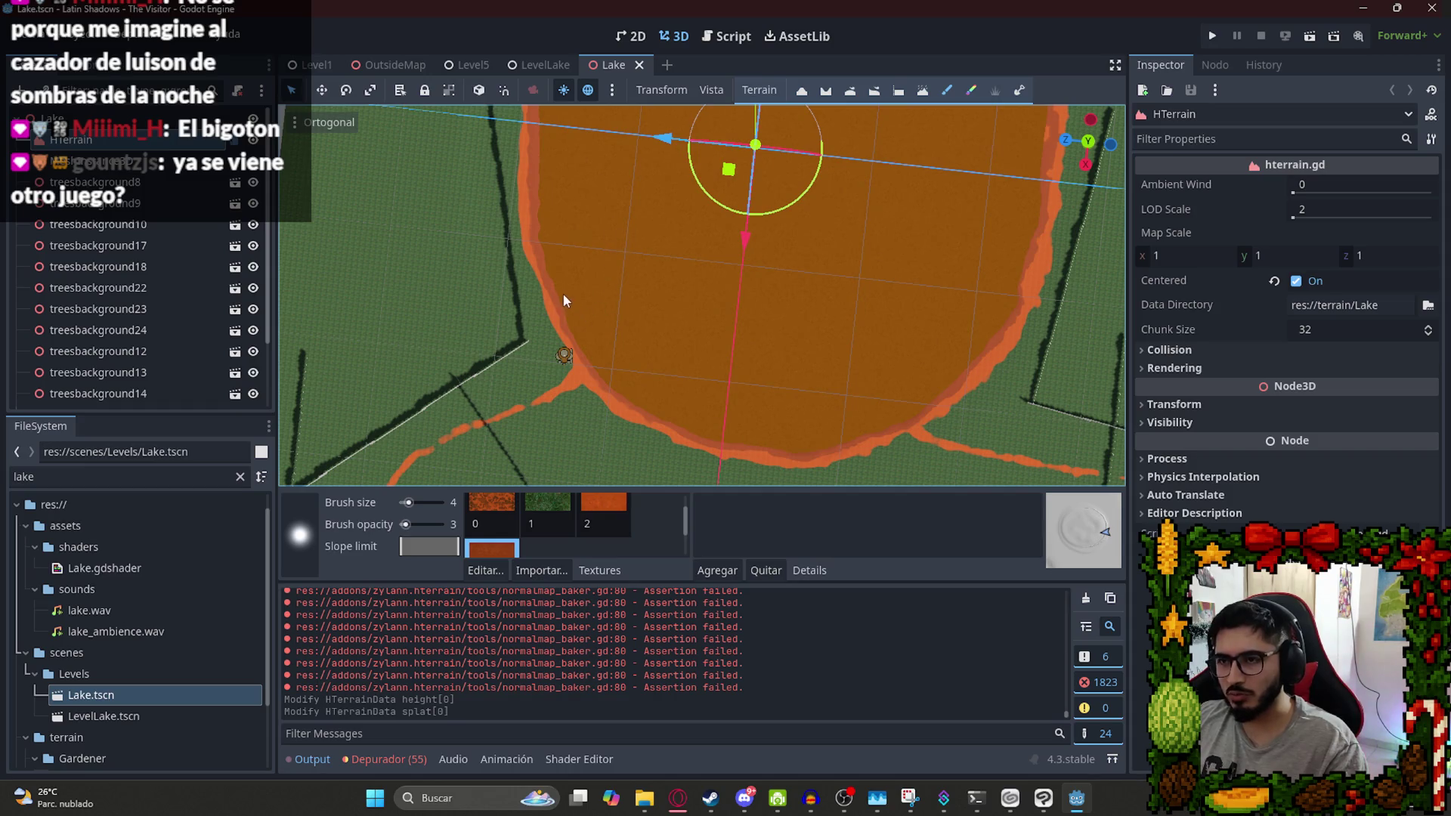
pyautogui.moveTo(577, 291); pyautogui.dragTo(907, 347)
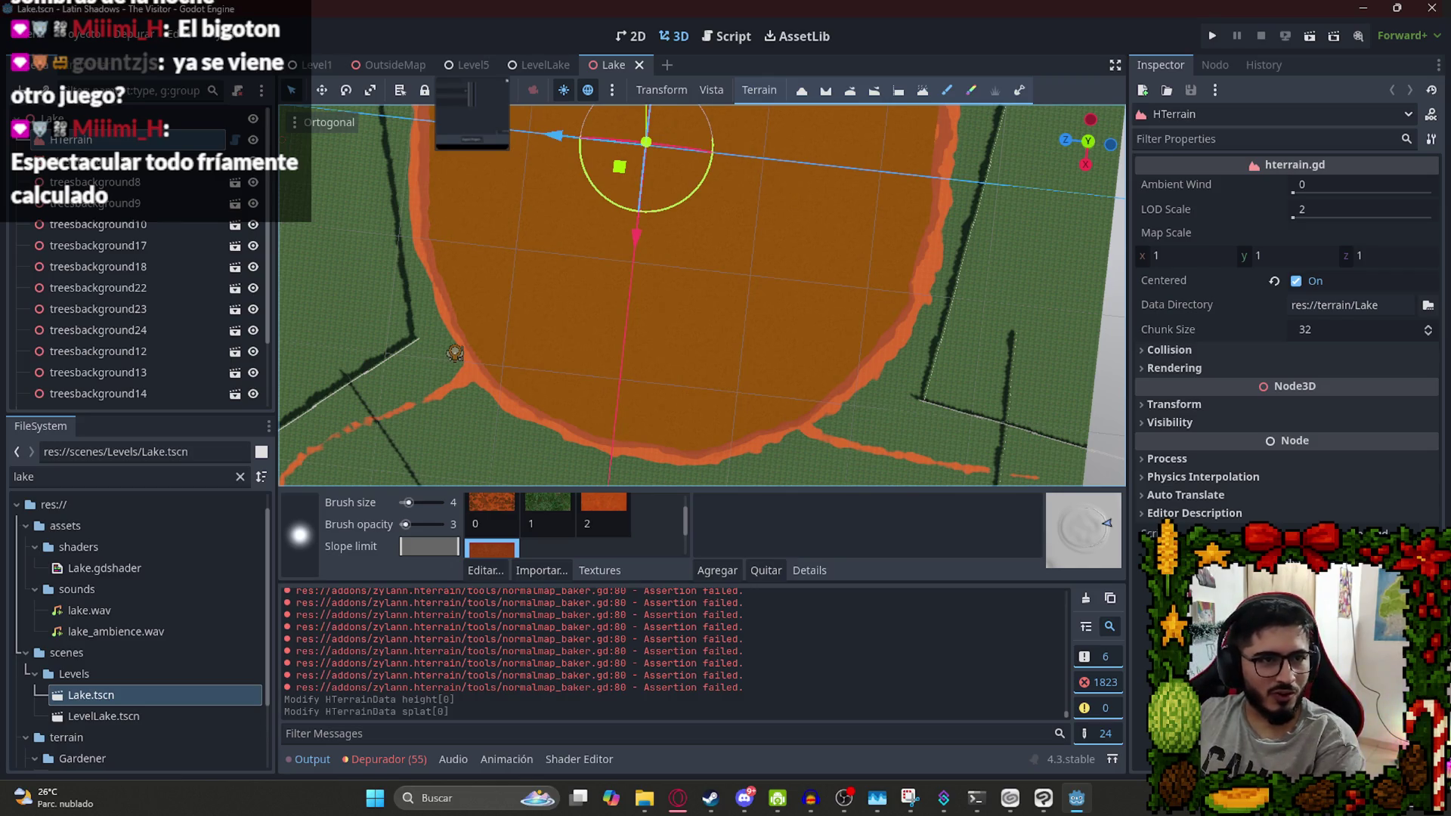
pyautogui.scroll(-2, 710, 251)
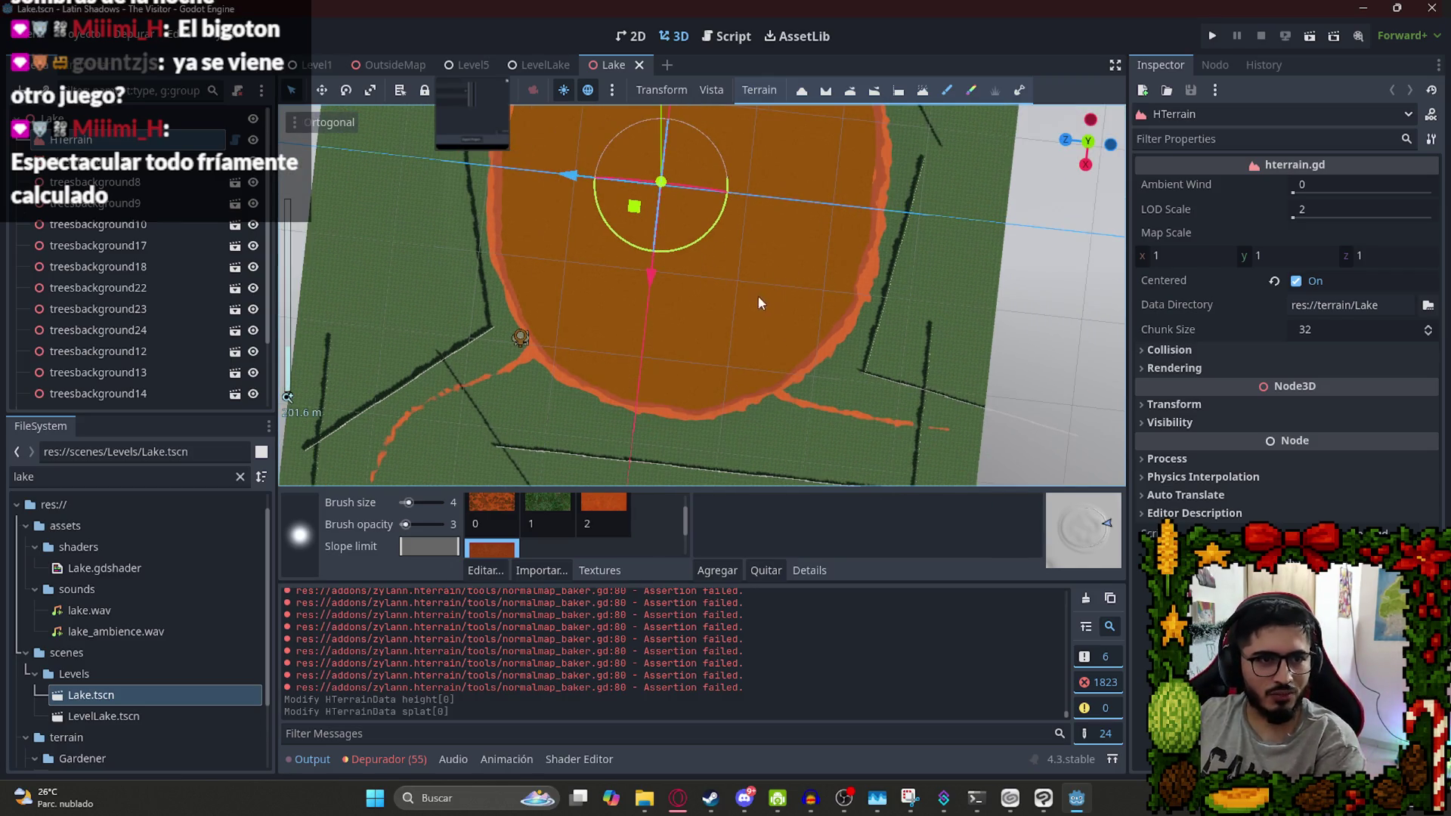
pyautogui.moveTo(705, 288)
pyautogui.mouseDown()
pyautogui.moveTo(742, 301)
pyautogui.moveTo(700, 289)
pyautogui.mouseUp()
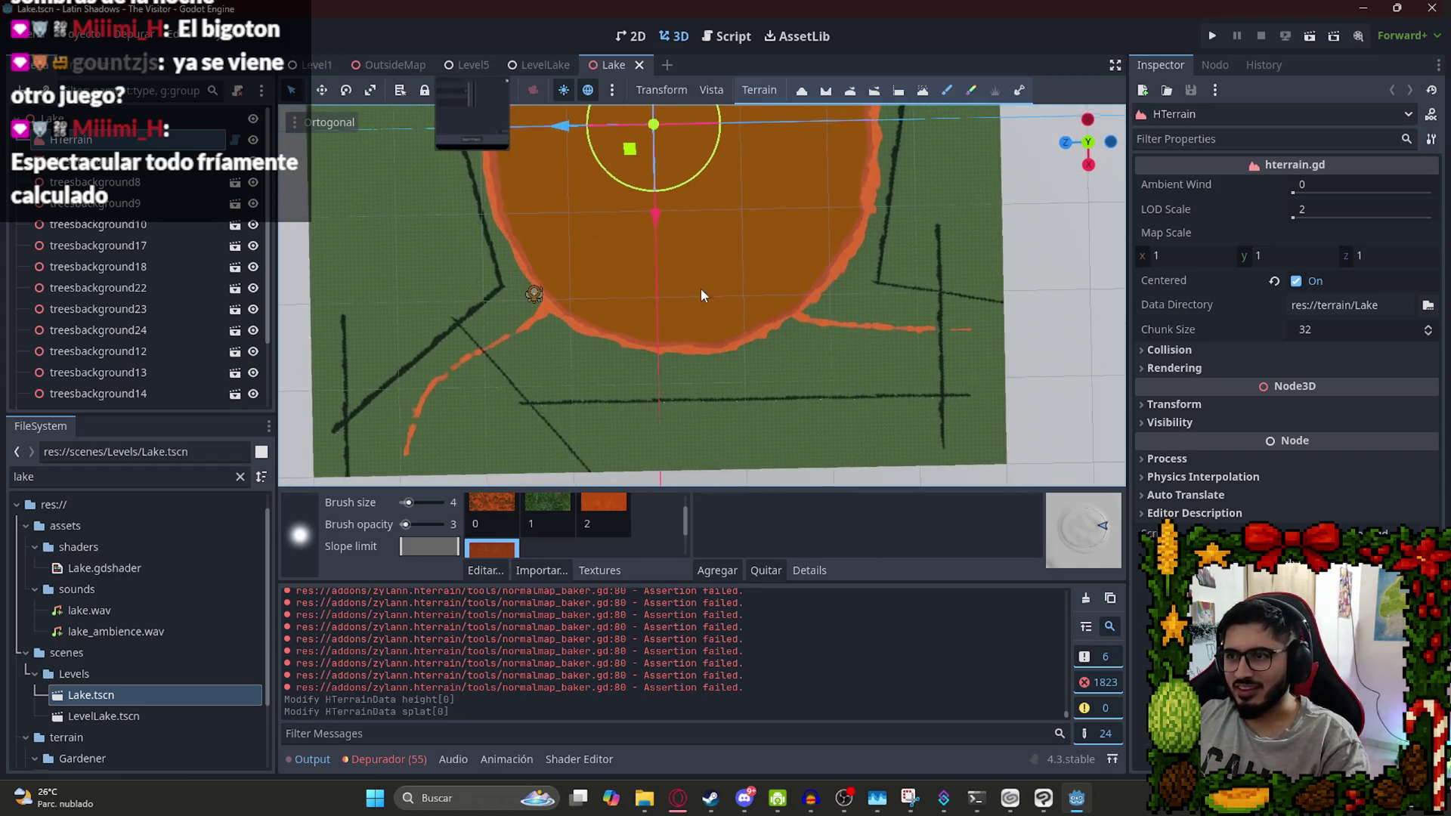
# Switch to the LevelLake scene and run it alone with Reproducir Esta Escena
pyautogui.click(534, 68)
pyautogui.rightClick(533, 68)
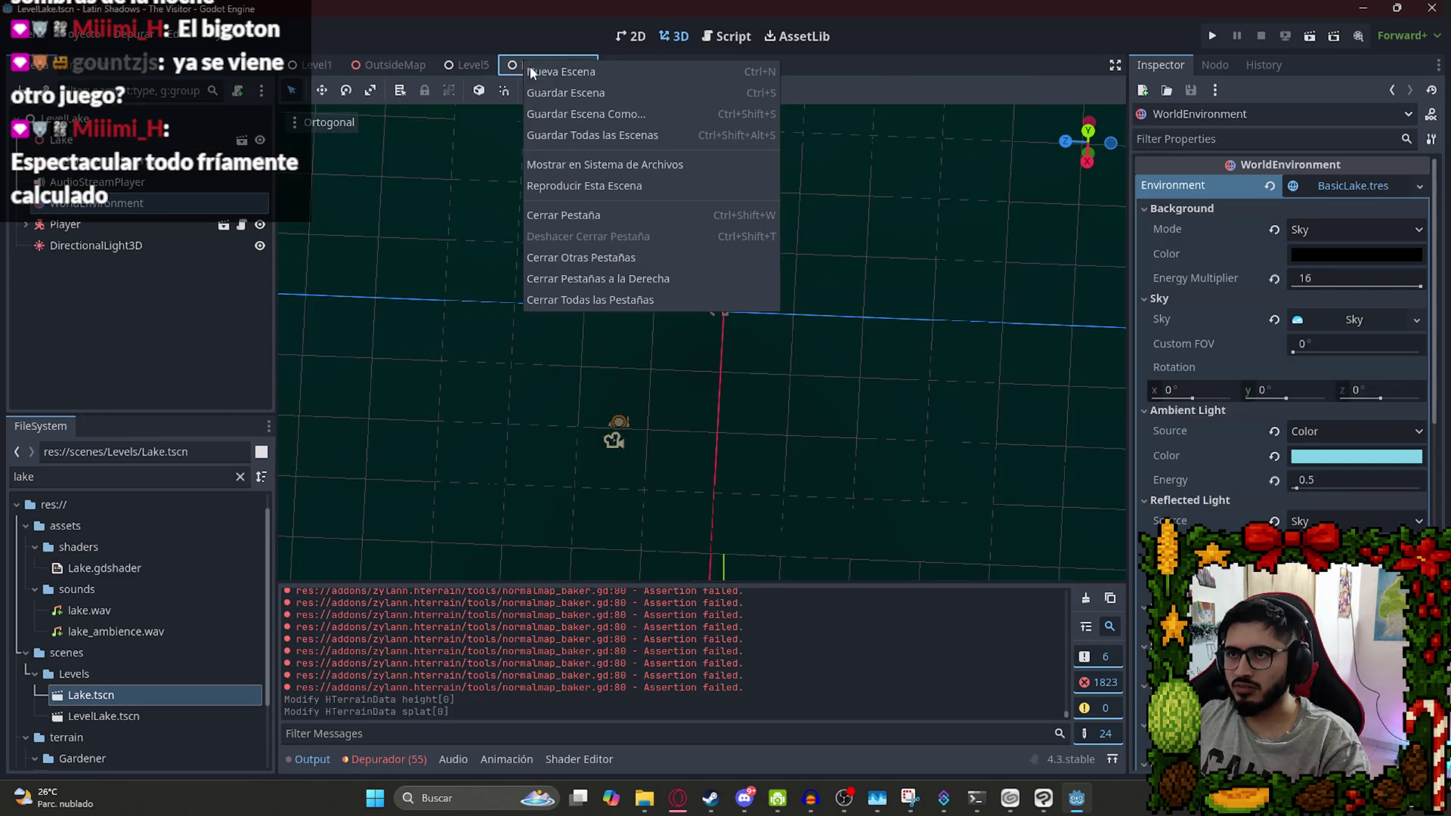
pyautogui.click(598, 185)
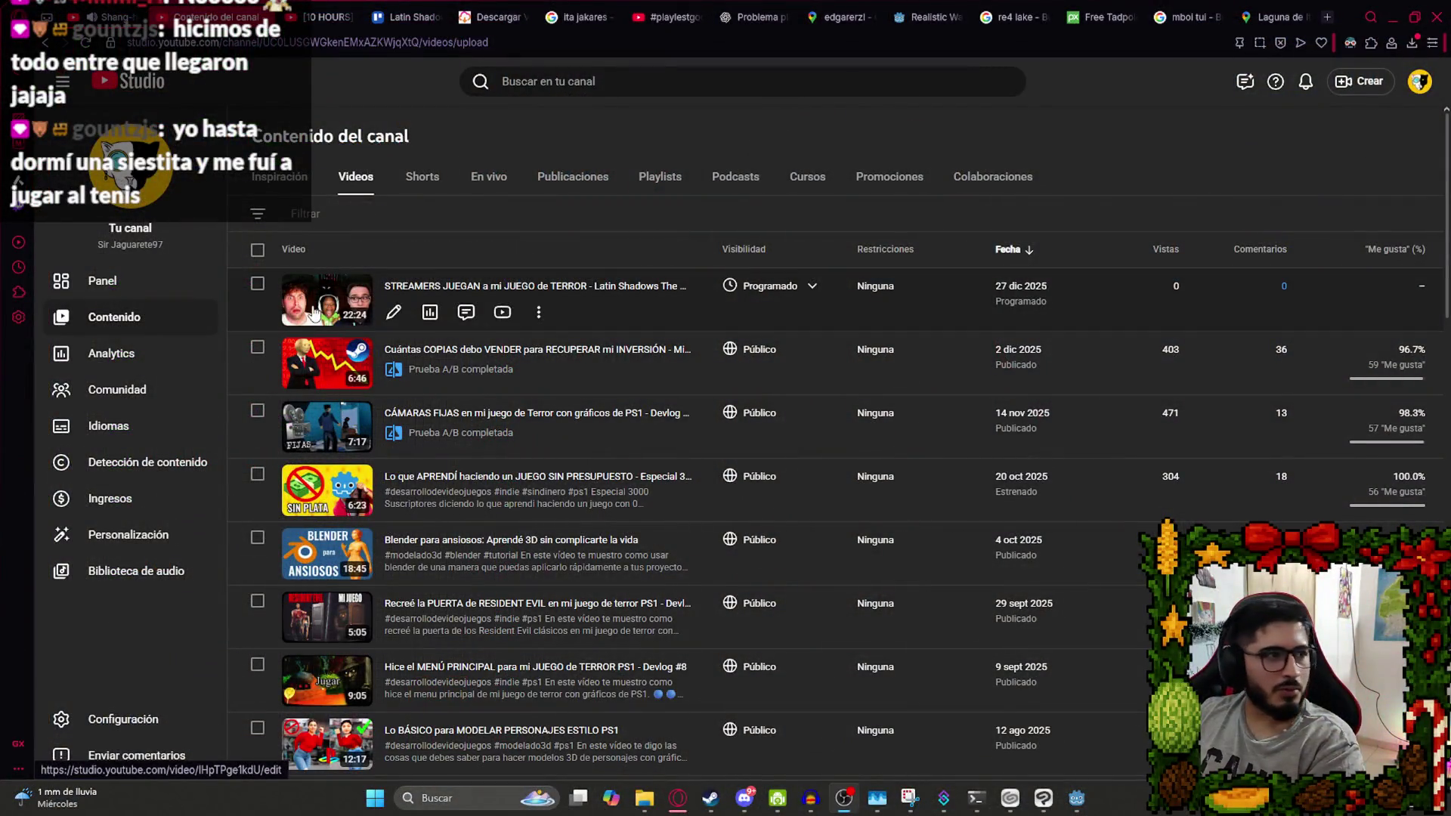
pyautogui.click(307, 316)
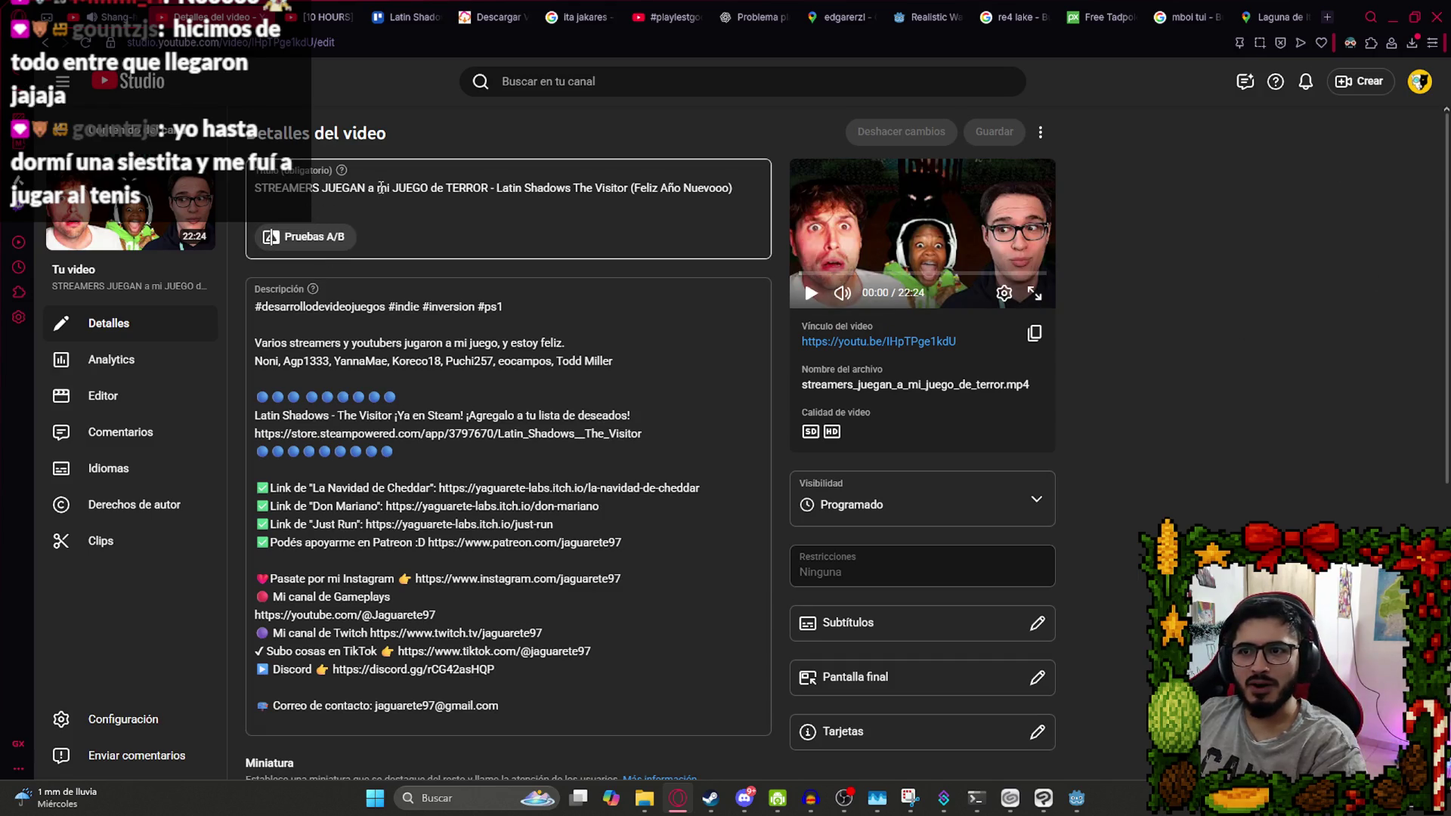
pyautogui.click(492, 189)
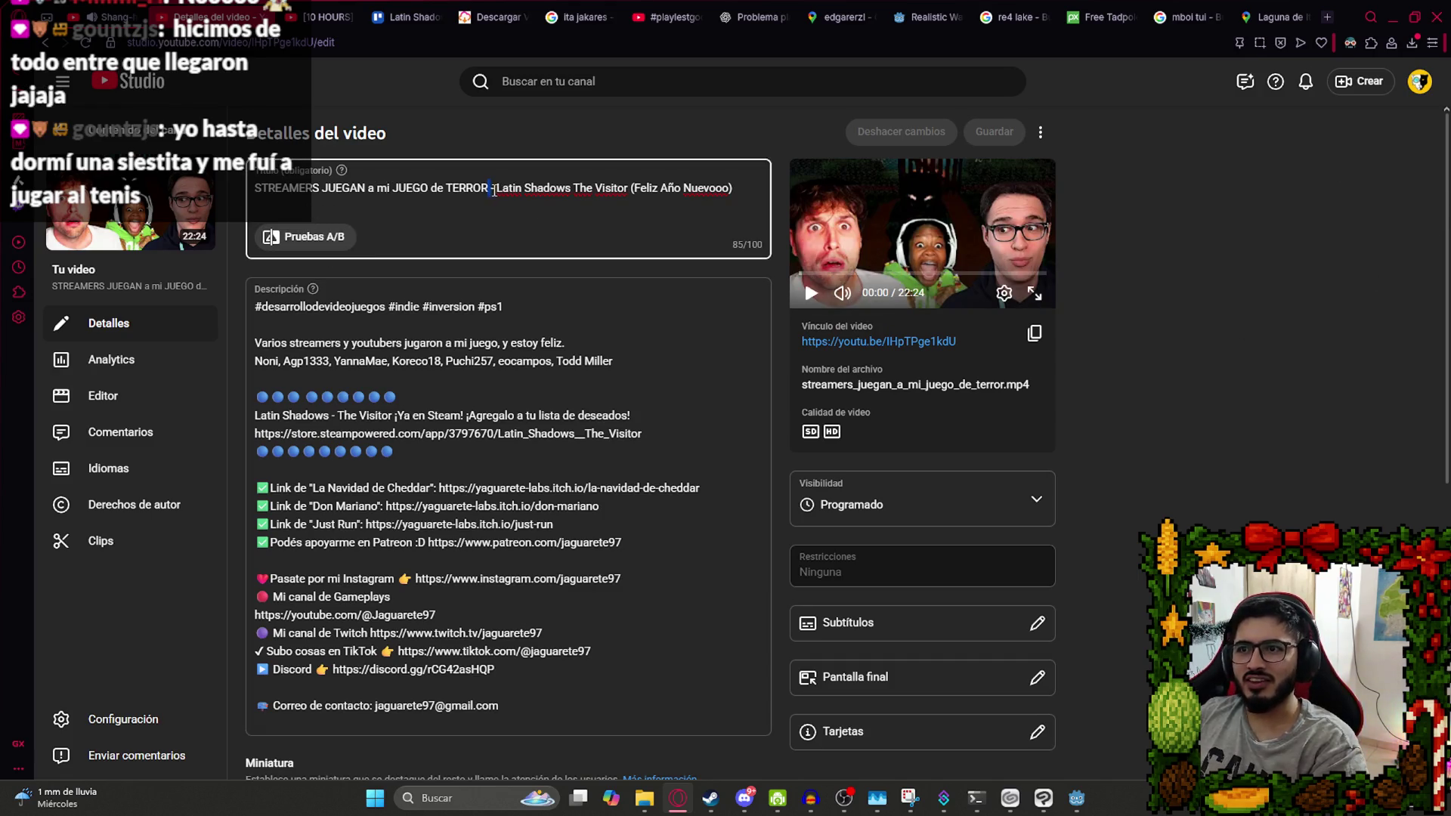
pyautogui.moveTo(634, 190); pyautogui.dragTo(845, 253)
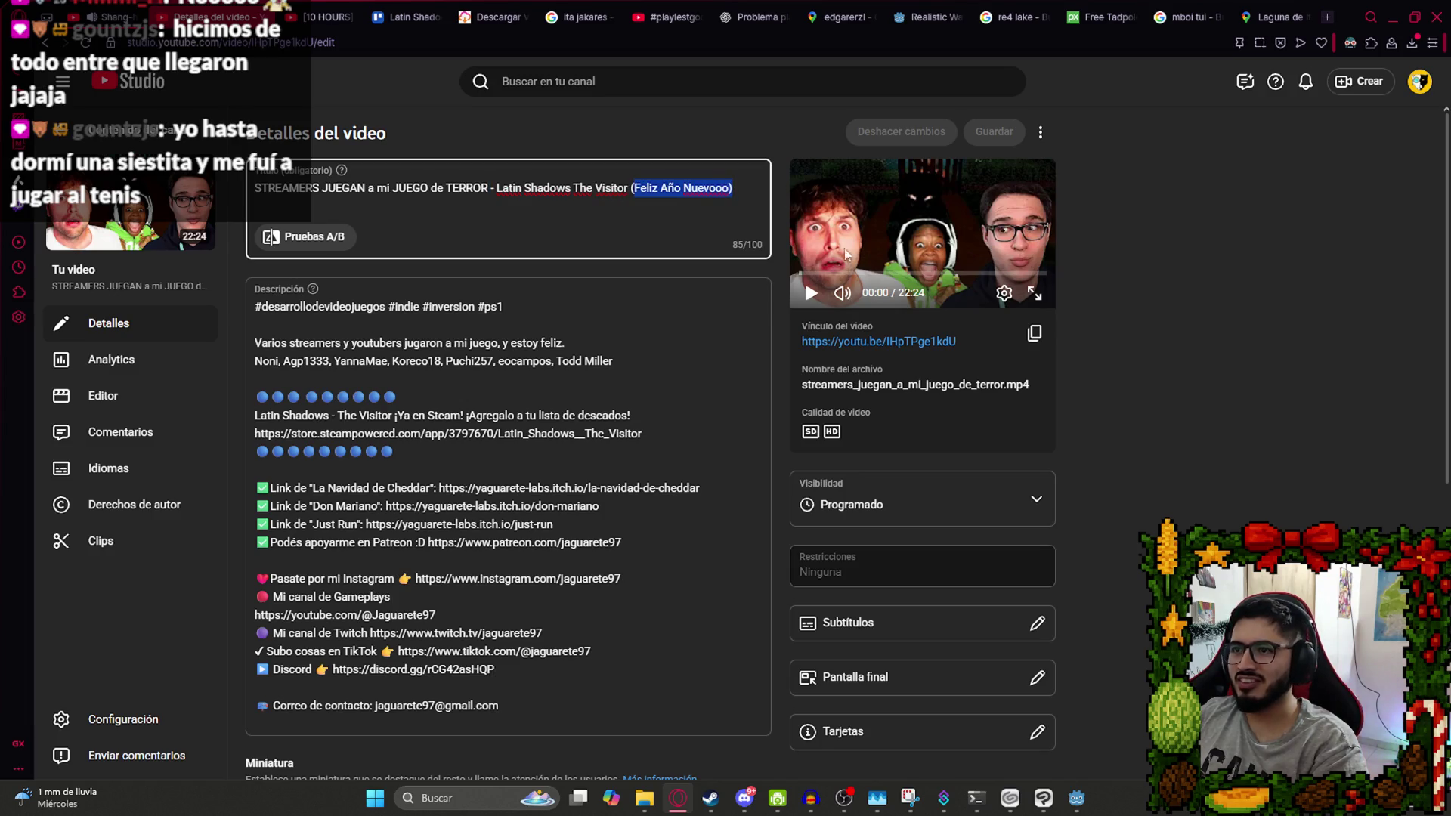
pyautogui.click(1316, 412)
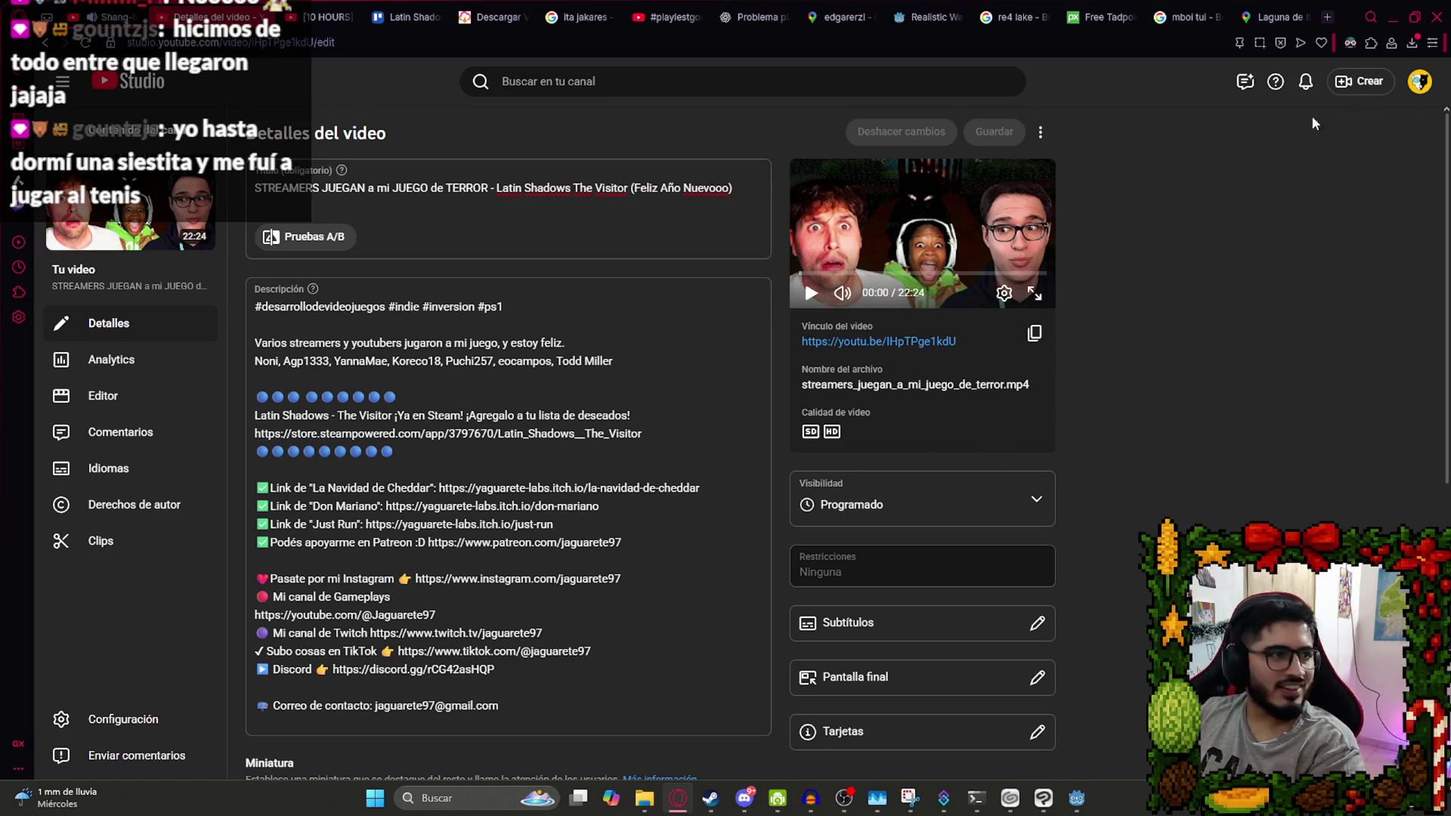
pyautogui.hotkey('ctrl', '+')
pyautogui.hotkey('ctrl', '+')
pyautogui.hotkey('ctrl', '+')
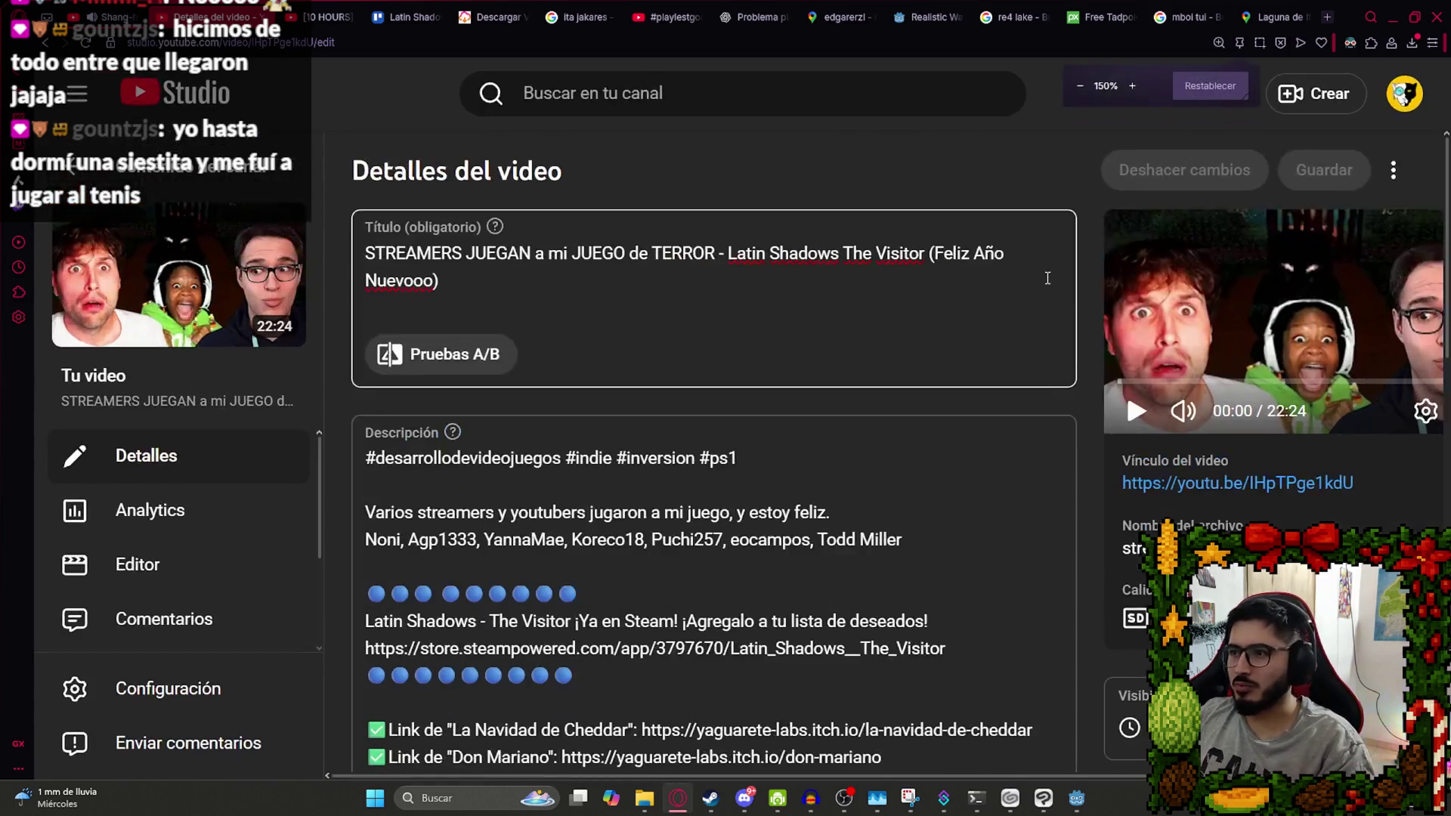
pyautogui.hotkey('ctrl', '+')
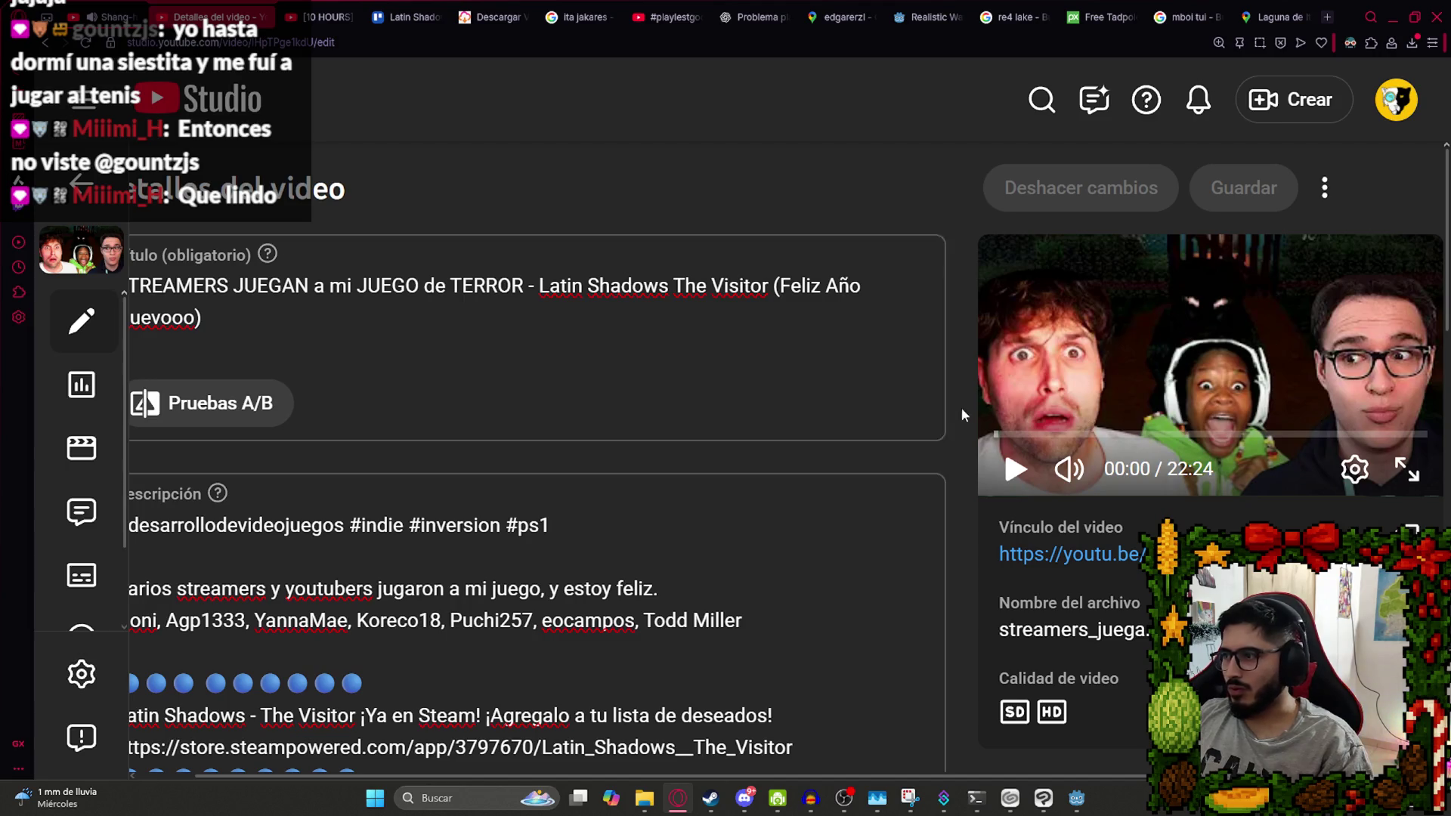
pyautogui.hotkey('ctrl', '-')
pyautogui.hotkey('ctrl', '-')
pyautogui.hotkey('ctrl', '-')
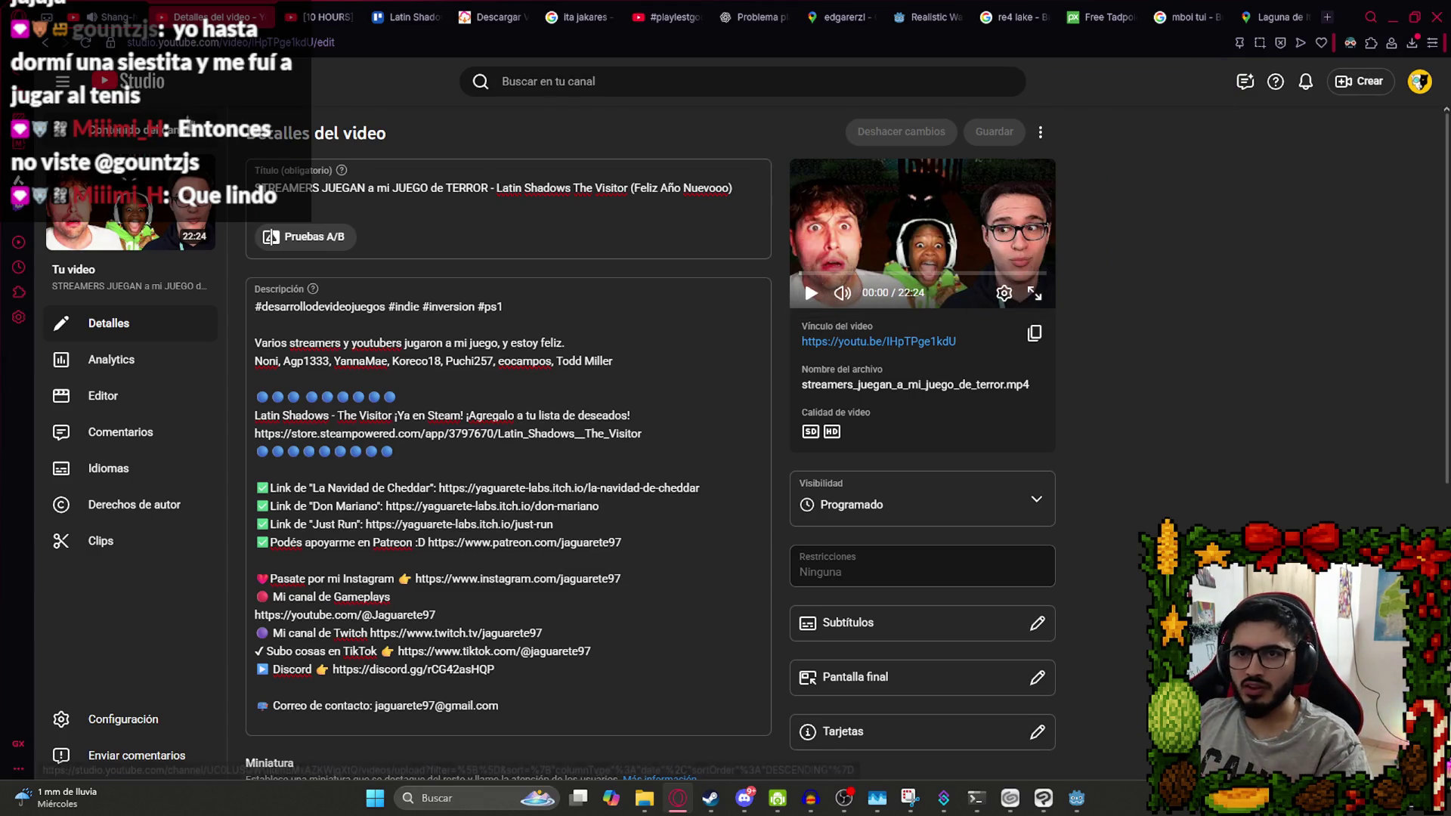
pyautogui.hotkey('alt', 'Left')
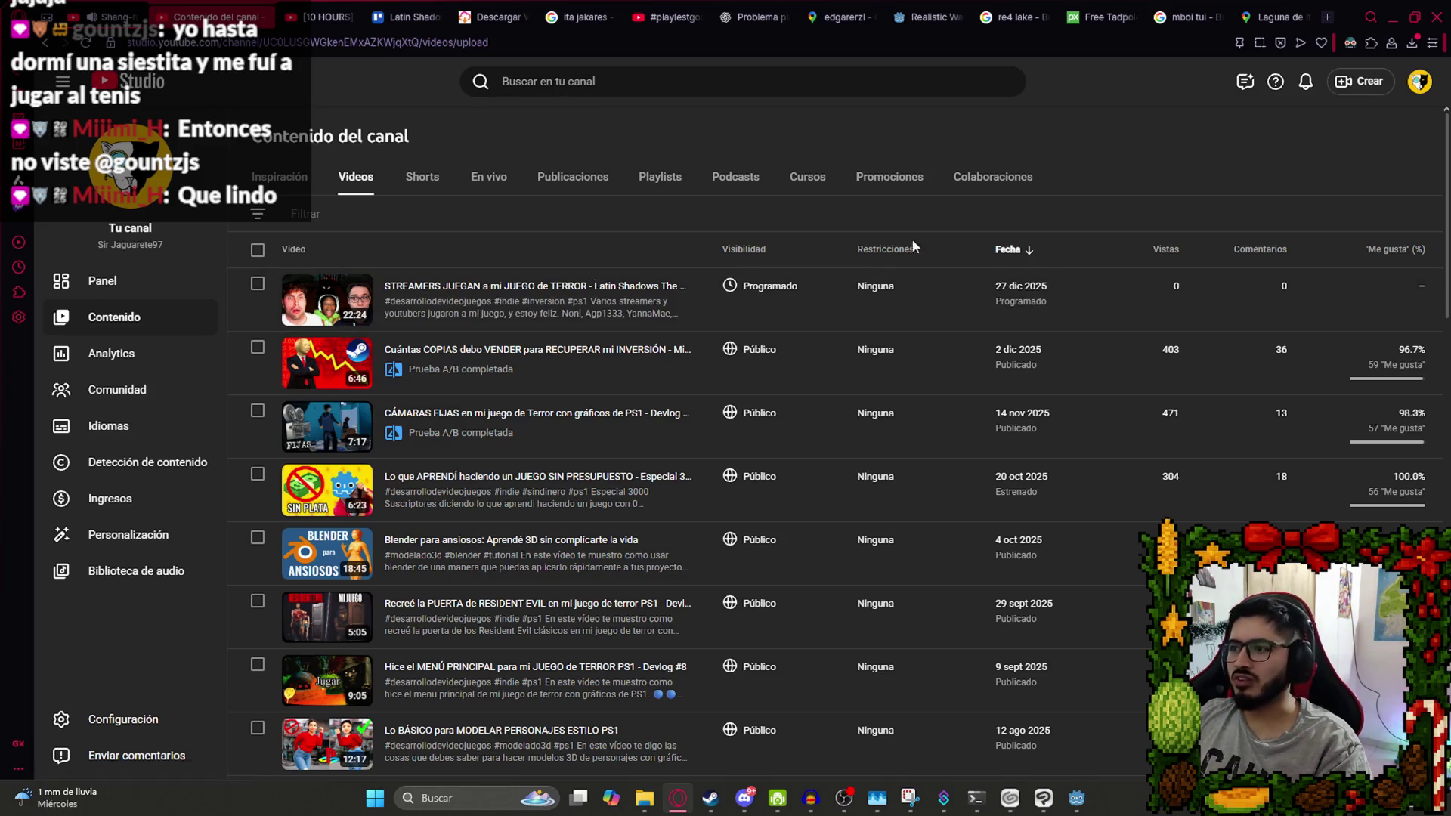